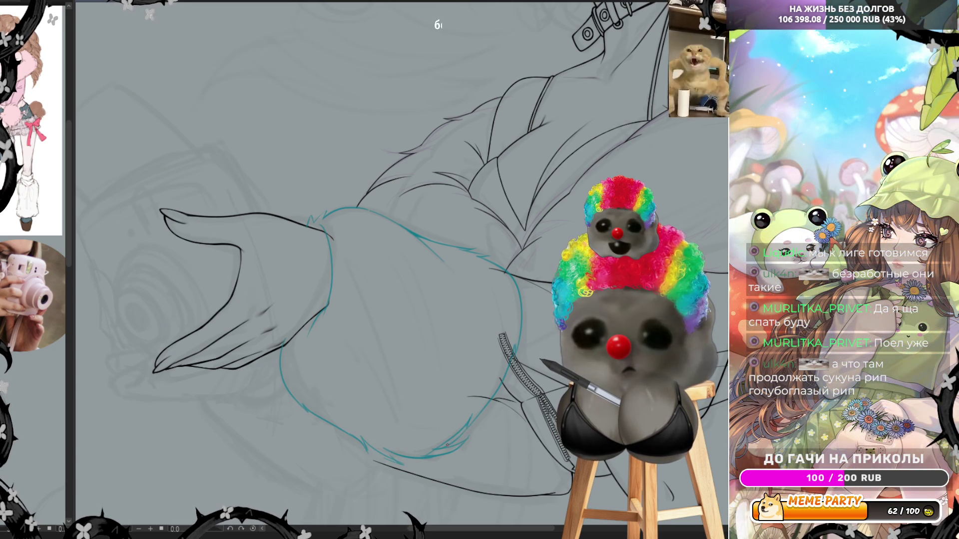
# With the canvas mirrored, ink a blue stroke along the teal curve beside the hand, then unmirror.
pyautogui.press('h')
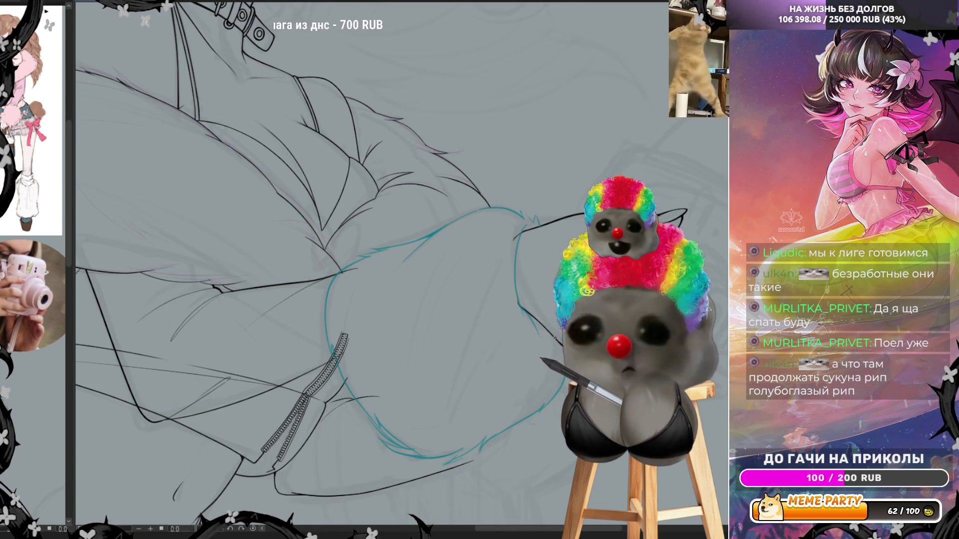
pyautogui.scroll(-3, 569, 313)
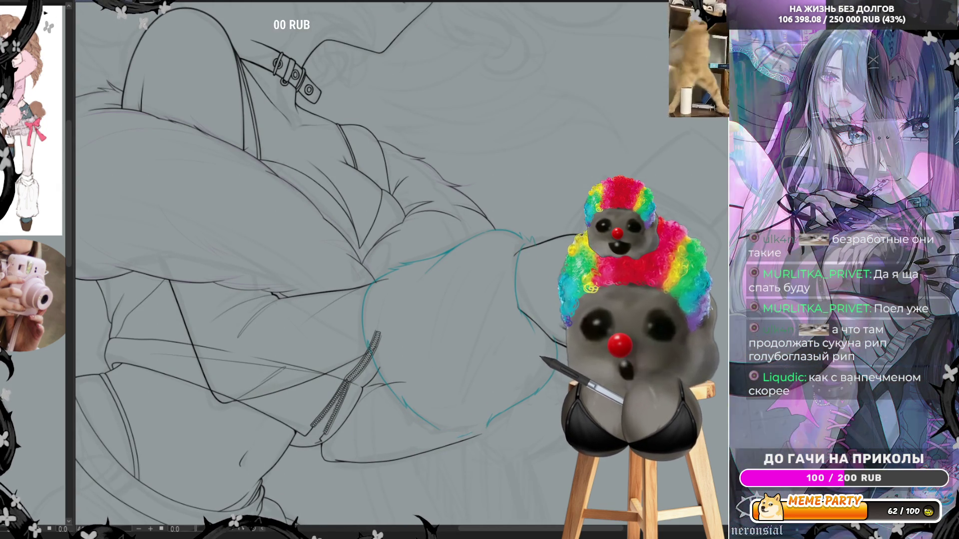
pyautogui.moveTo(367, 333); pyautogui.dragTo(476, 237)
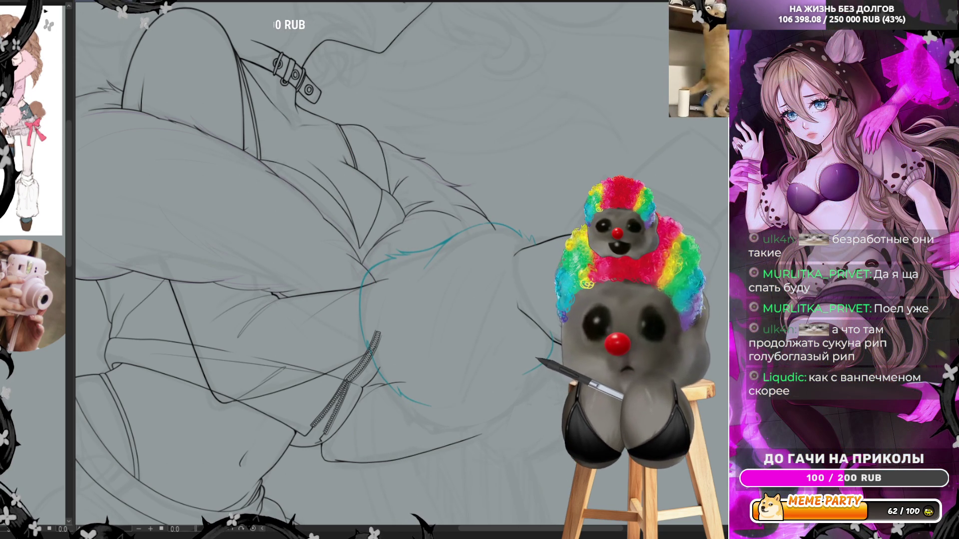
pyautogui.press('h')
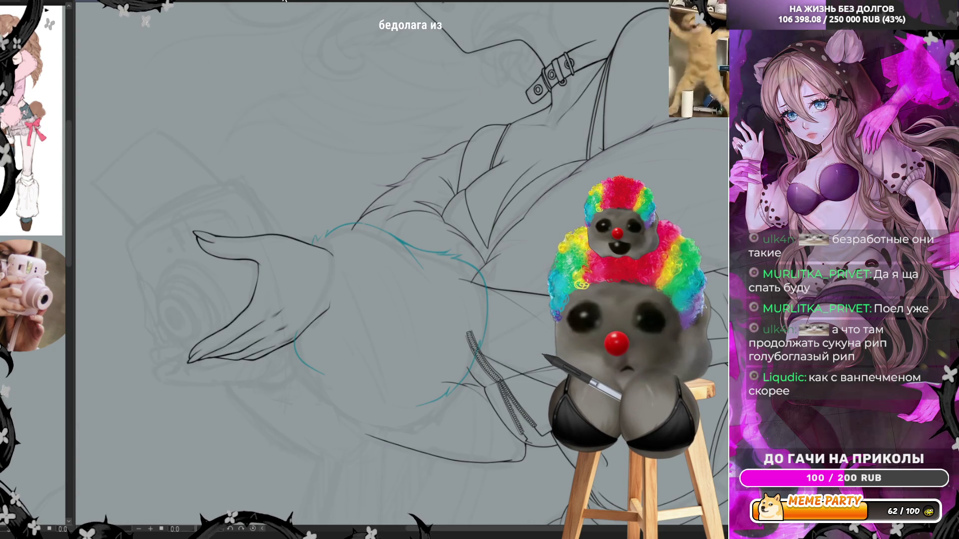
pyautogui.scroll(-1, 411, 358)
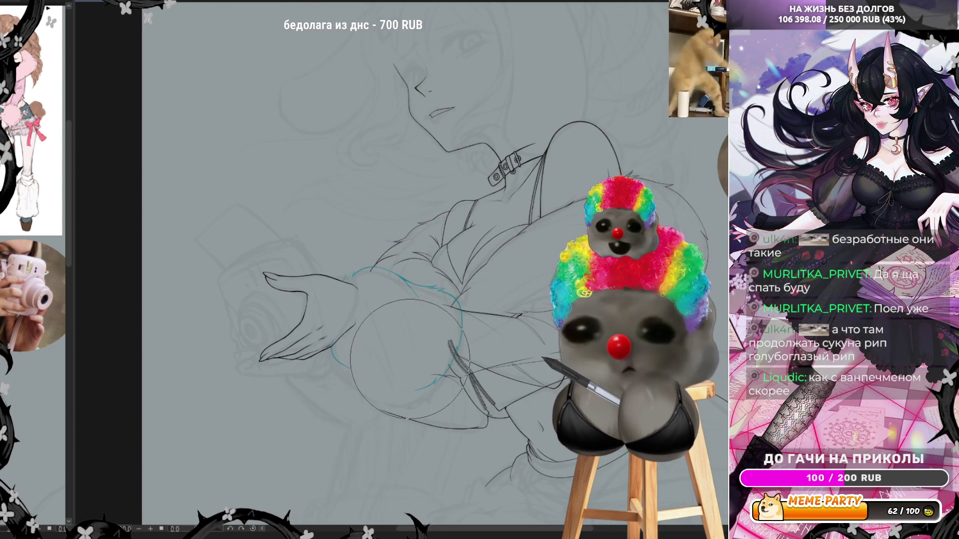
pyautogui.scroll(-1, 404, 300)
pyautogui.scroll(-1, 397, 218)
pyautogui.scroll(1, 390, 300)
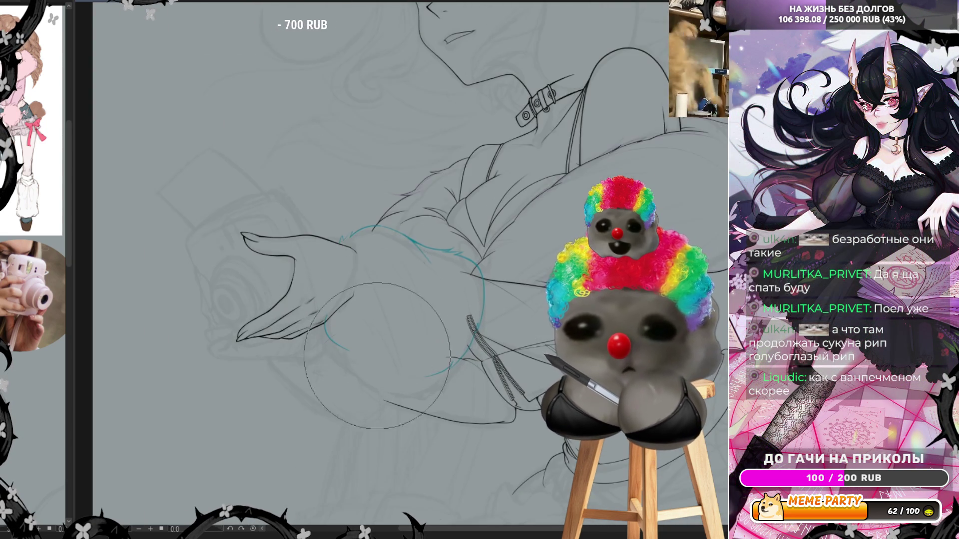
pyautogui.scroll(1, 378, 341)
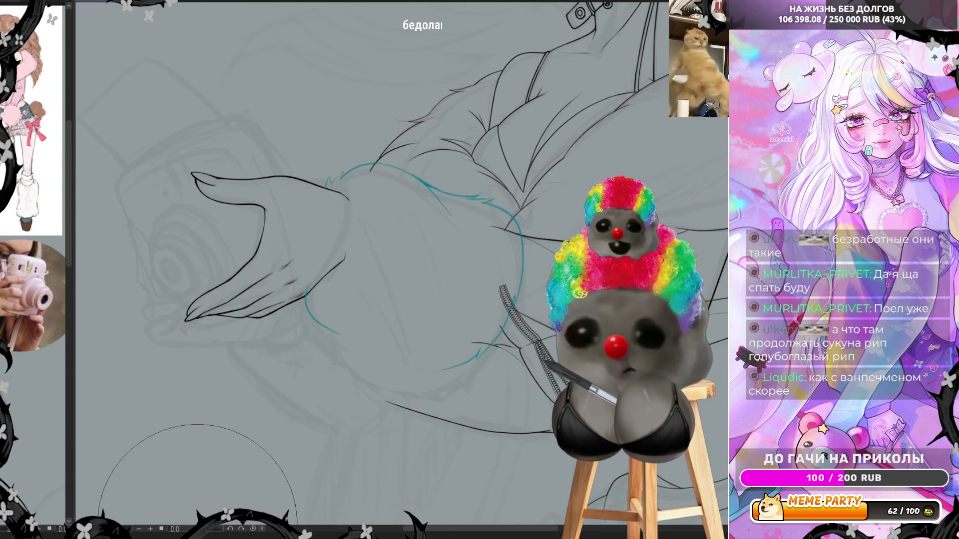
# Start a transform (Ctrl+T) on the blue linework and rotate it counter-clockwise.
pyautogui.press('Home')
pyautogui.scroll(2, 404, 285)
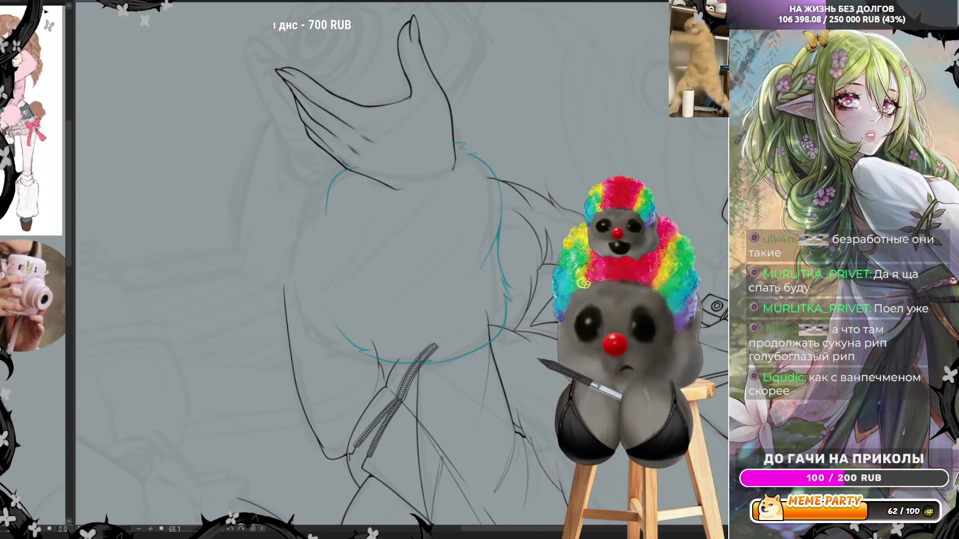
pyautogui.hotkey('ctrl', 't')
pyautogui.moveTo(492, 280)
pyautogui.mouseDown()
pyautogui.moveTo(494, 268)
pyautogui.moveTo(507, 270)
pyautogui.mouseUp()
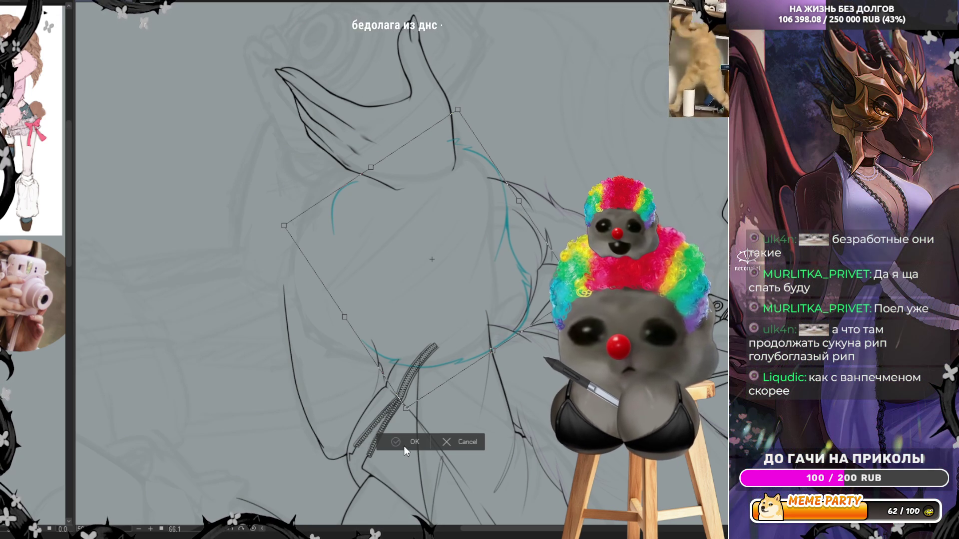
# Confirm the rotation of the blue linework beside the hand.
pyautogui.press('Return')
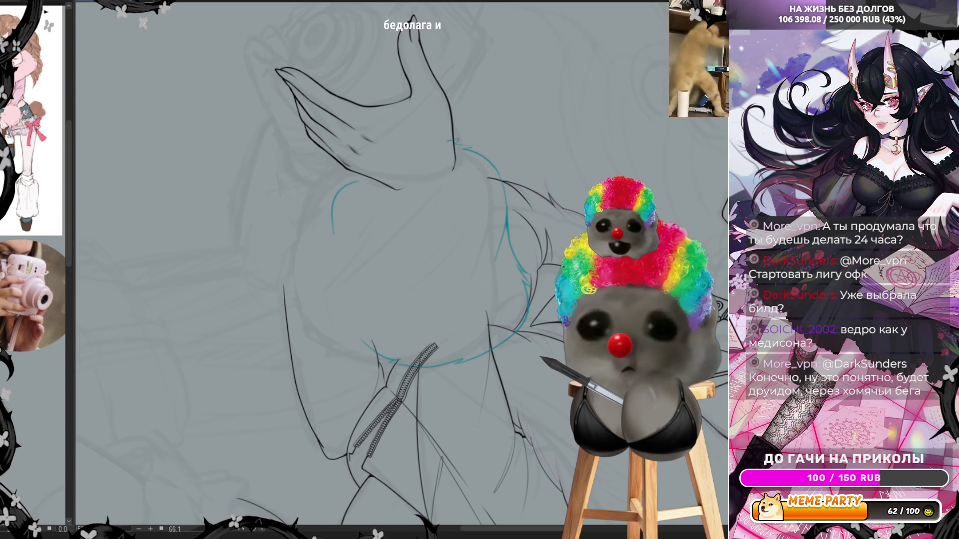
pyautogui.scroll(-1, 398, 285)
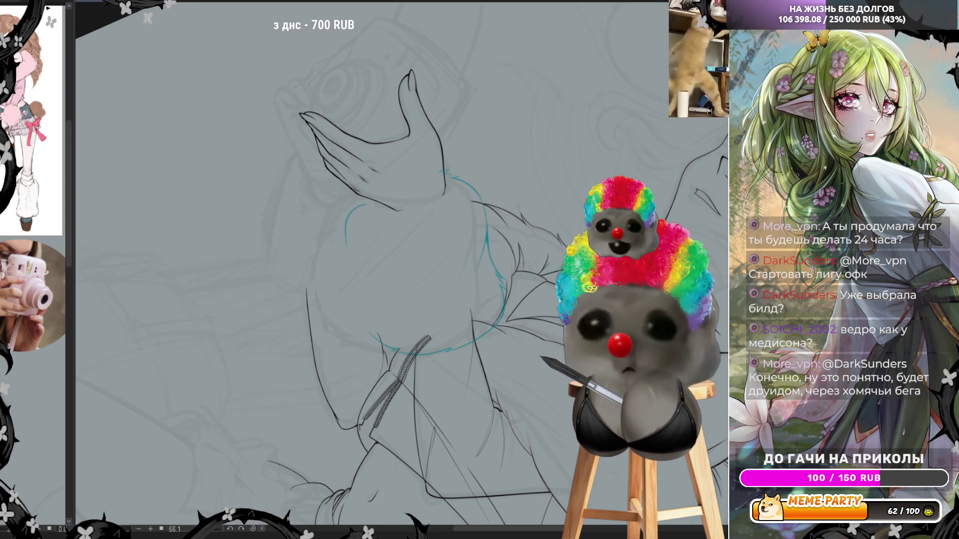
pyautogui.scroll(1, 374, 285)
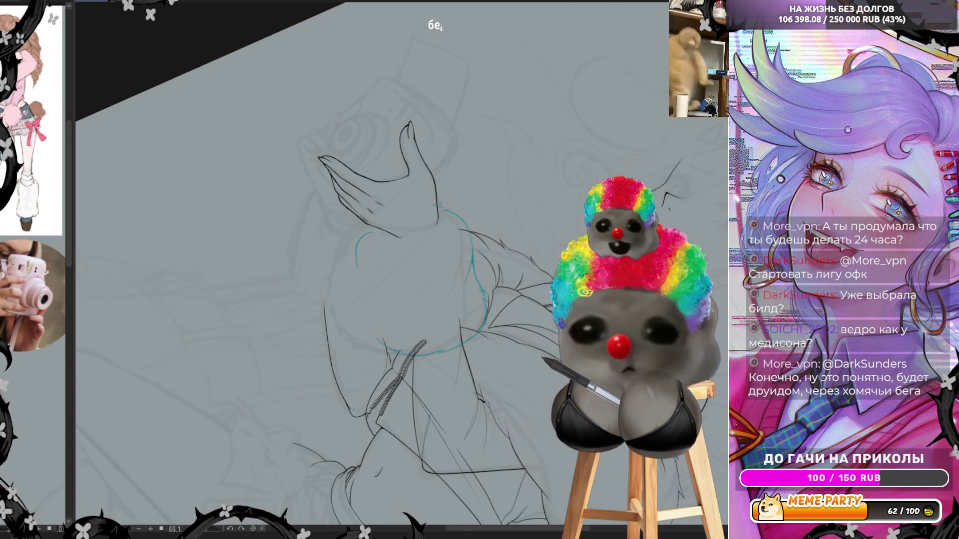
pyautogui.scroll(1, 375, 284)
pyautogui.scroll(1, 405, 301)
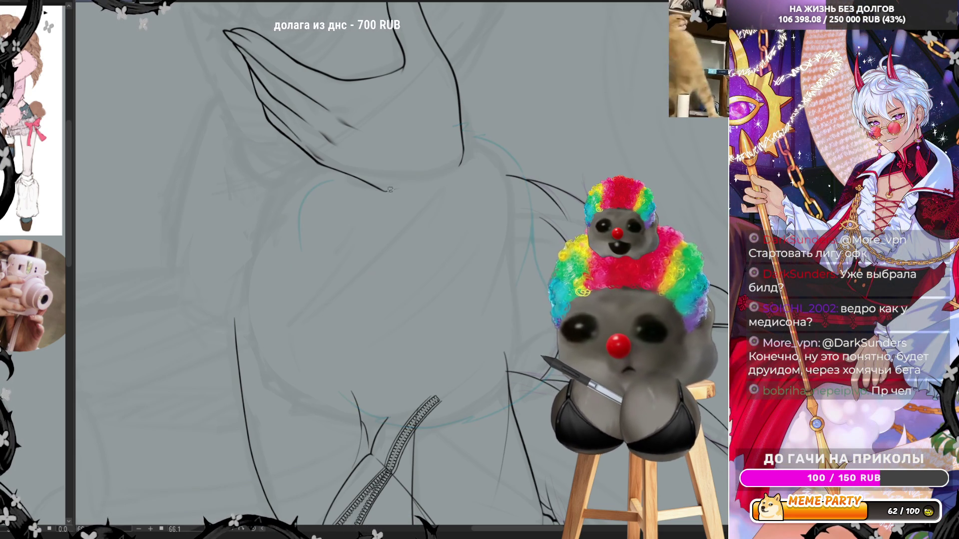
# Ink the teal curve down the form's left edge to the bottom, redrawing the lower part once.
pyautogui.moveTo(323, 174); pyautogui.dragTo(294, 271)
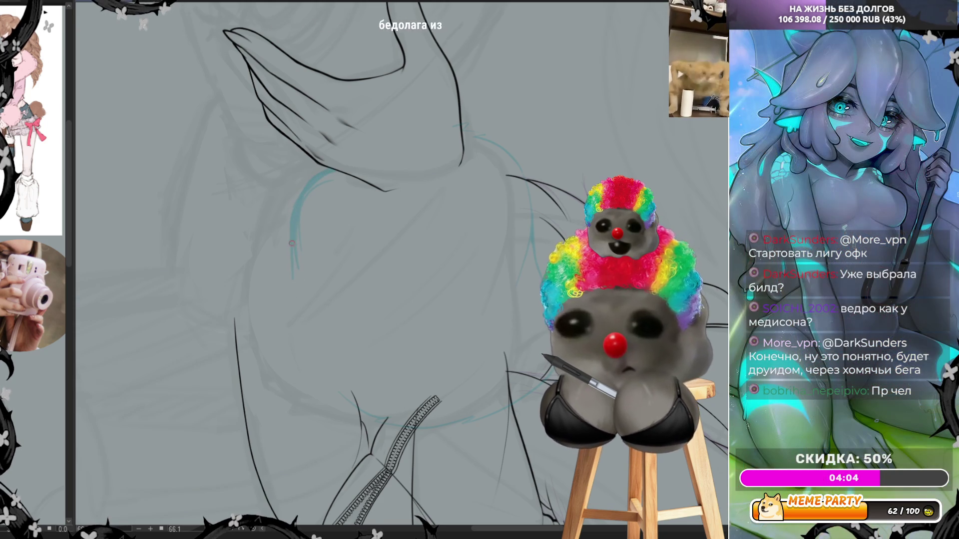
pyautogui.moveTo(292, 252); pyautogui.dragTo(296, 322)
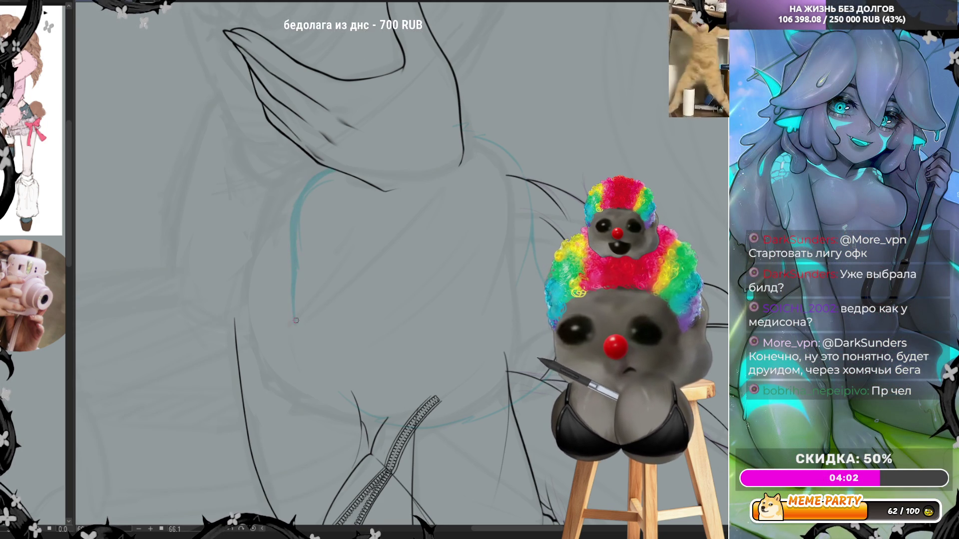
pyautogui.hotkey('ctrl', 'z')
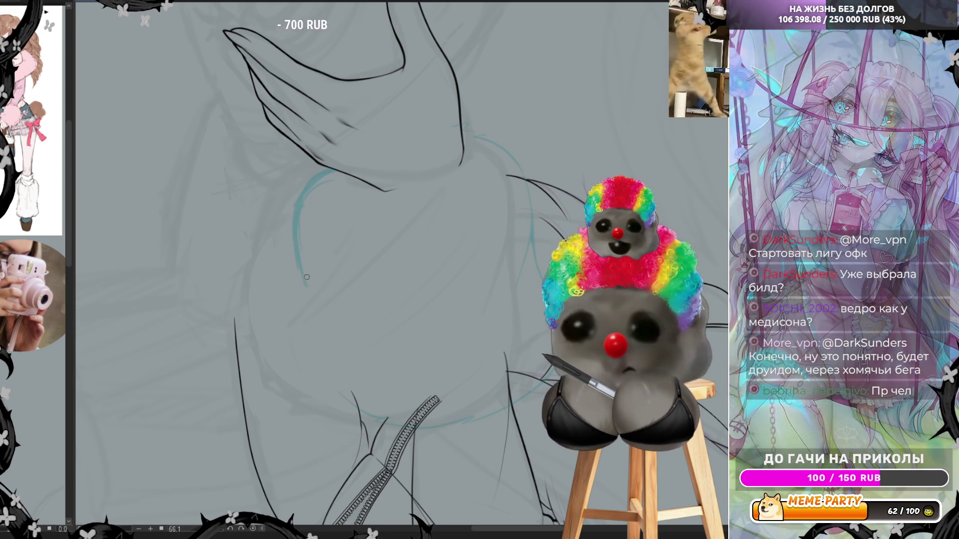
pyautogui.moveTo(301, 271); pyautogui.dragTo(304, 366)
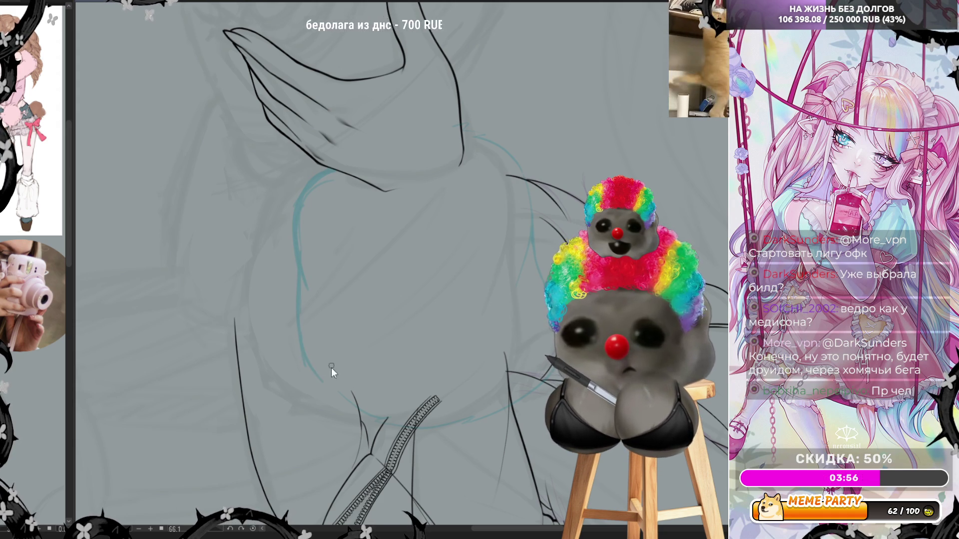
pyautogui.moveTo(303, 360); pyautogui.dragTo(330, 399)
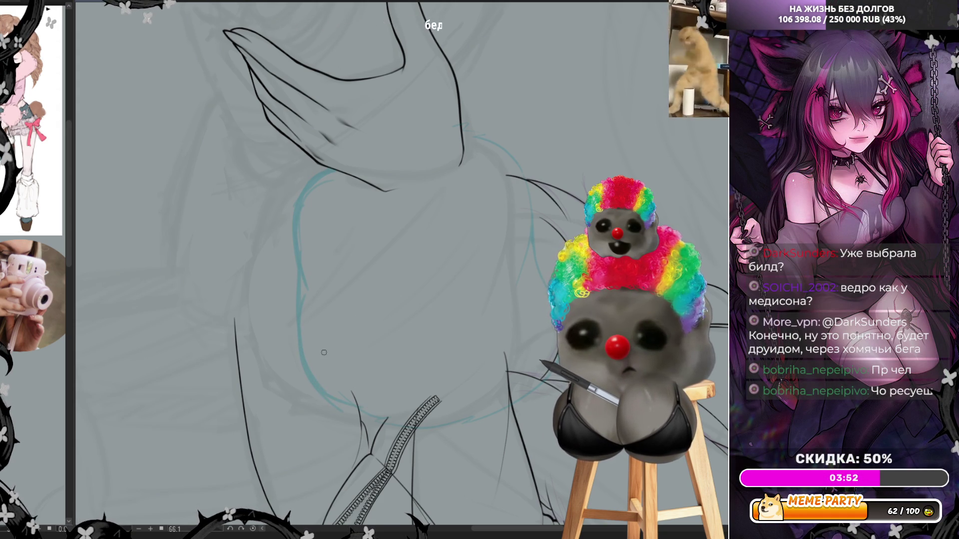
pyautogui.scroll(-2, 324, 352)
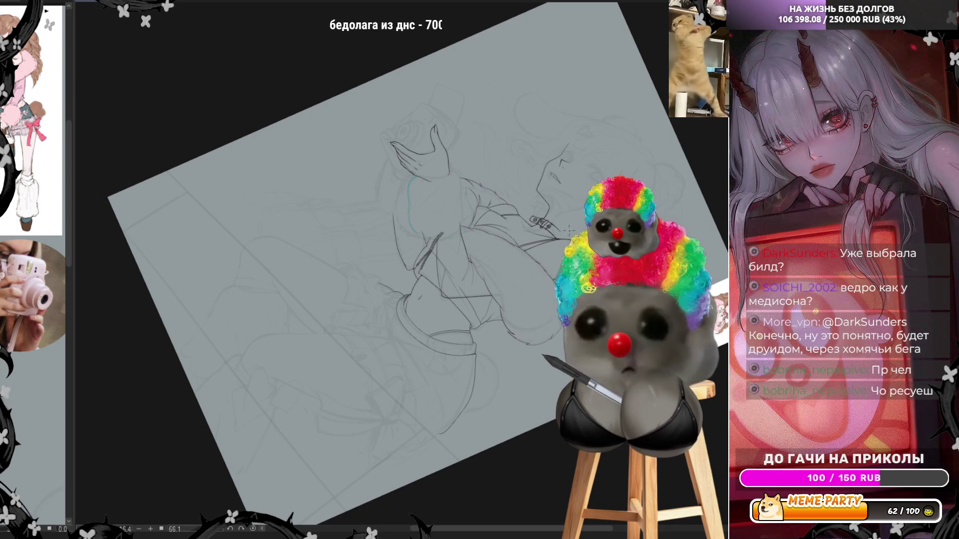
pyautogui.scroll(-1, 611, 163)
pyautogui.scroll(-1, 413, 216)
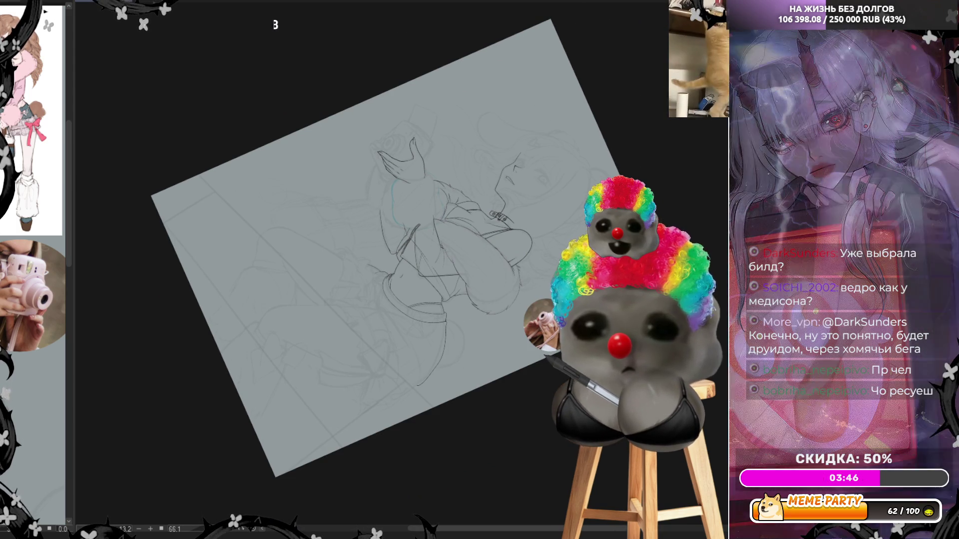
pyautogui.scroll(3, 525, 224)
pyautogui.scroll(-2, 525, 225)
pyautogui.scroll(1, 525, 225)
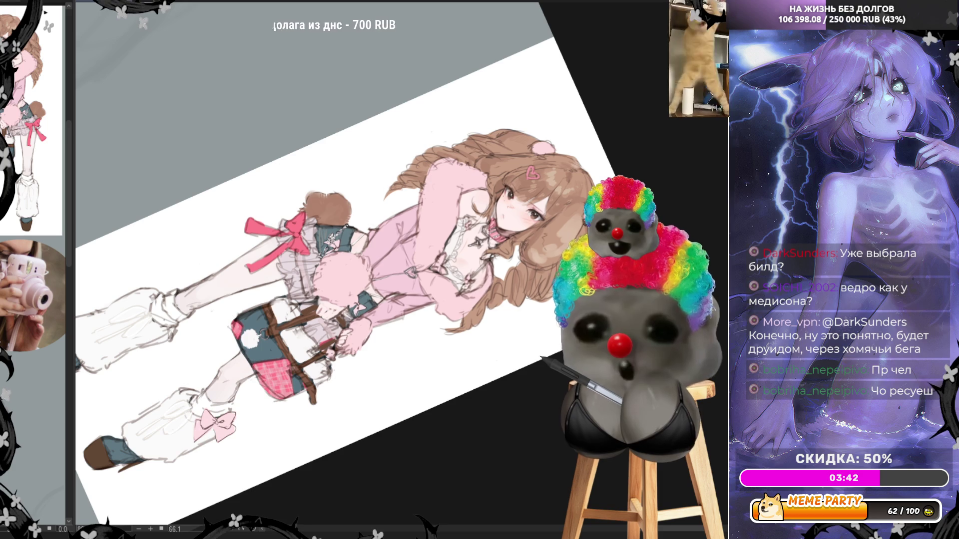
pyautogui.scroll(-2, 345, 262)
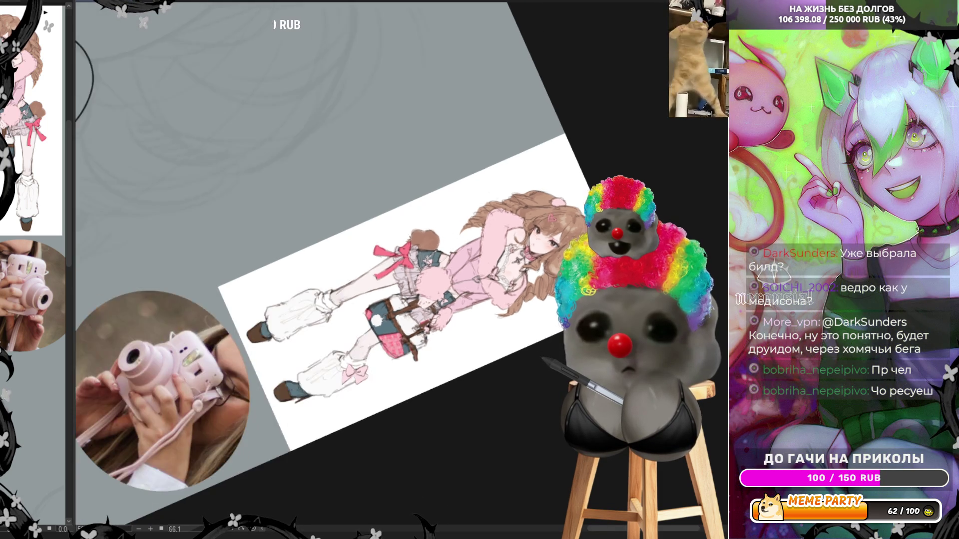
pyautogui.scroll(2, 346, 263)
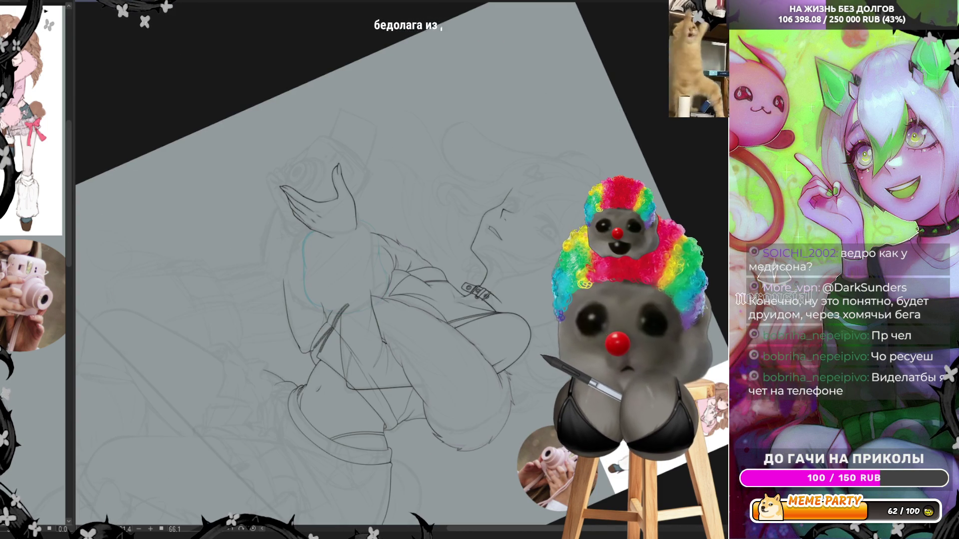
pyautogui.moveTo(479, 292); pyautogui.dragTo(296, 210)
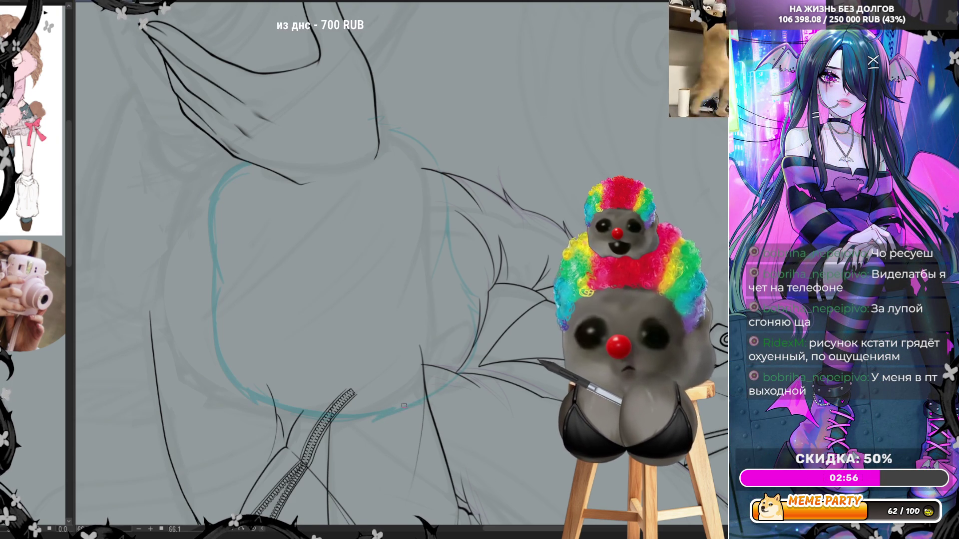
pyautogui.moveTo(369, 9); pyautogui.dragTo(473, 136)
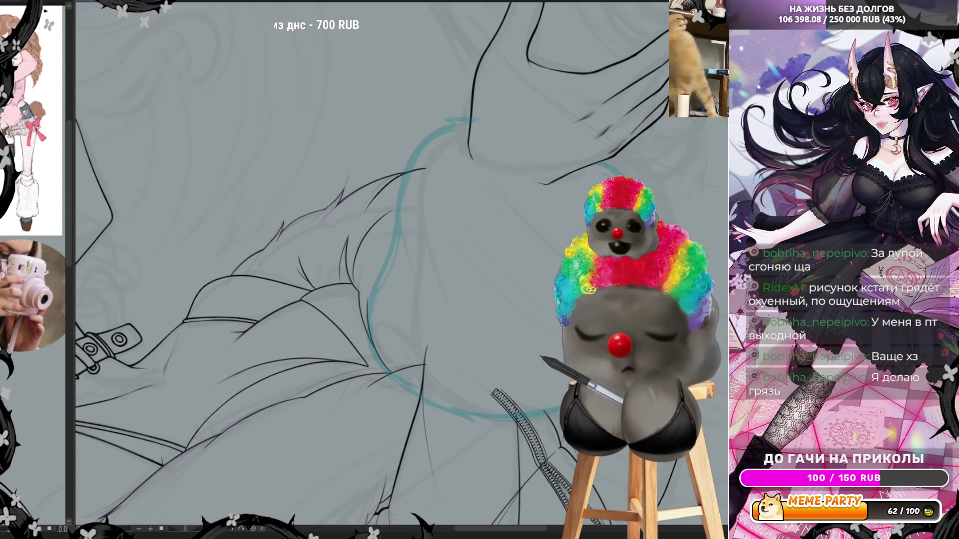
pyautogui.moveTo(469, 118); pyautogui.dragTo(514, 412)
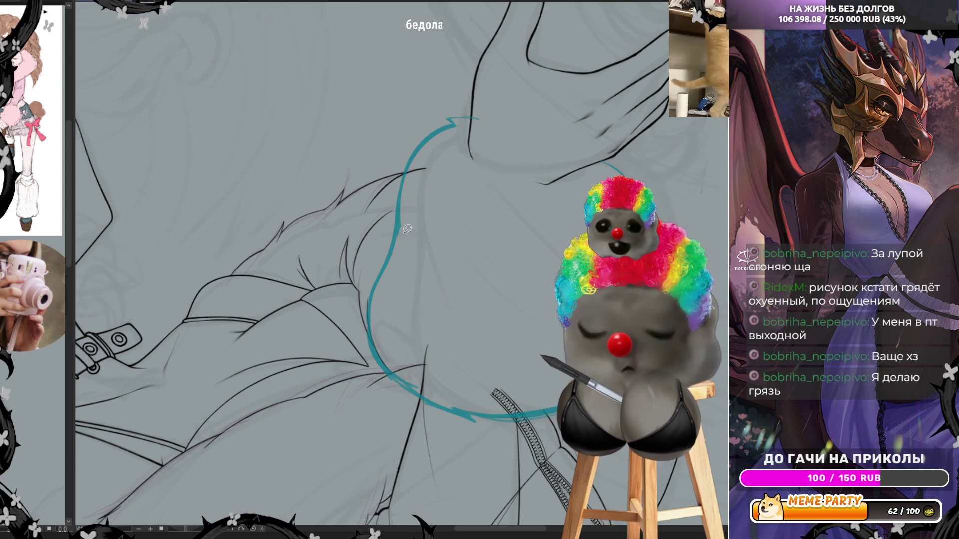
# Add a thin blue line along the curve, then ink the lower contour as a longer redrawn curve.
pyautogui.moveTo(407, 225); pyautogui.dragTo(371, 325)
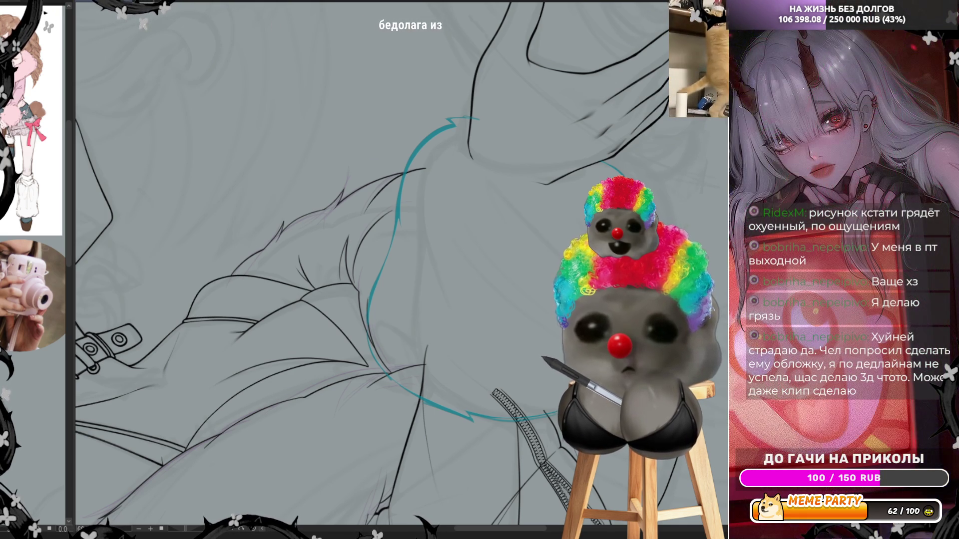
pyautogui.moveTo(542, 286)
pyautogui.mouseDown()
pyautogui.moveTo(579, 214)
pyautogui.moveTo(524, 177)
pyautogui.moveTo(494, 127)
pyautogui.mouseUp()
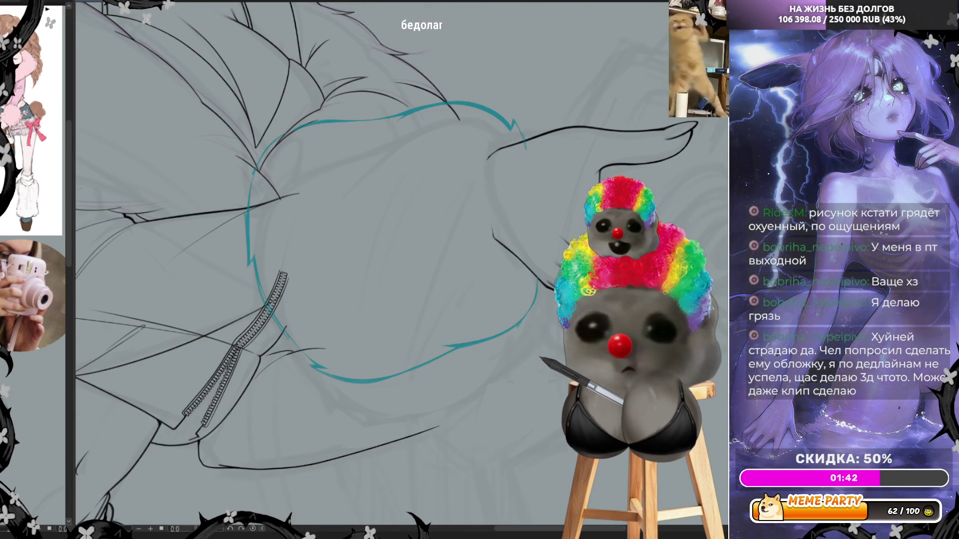
pyautogui.moveTo(527, 388)
pyautogui.mouseDown()
pyautogui.moveTo(401, 239)
pyautogui.moveTo(518, 378)
pyautogui.mouseUp()
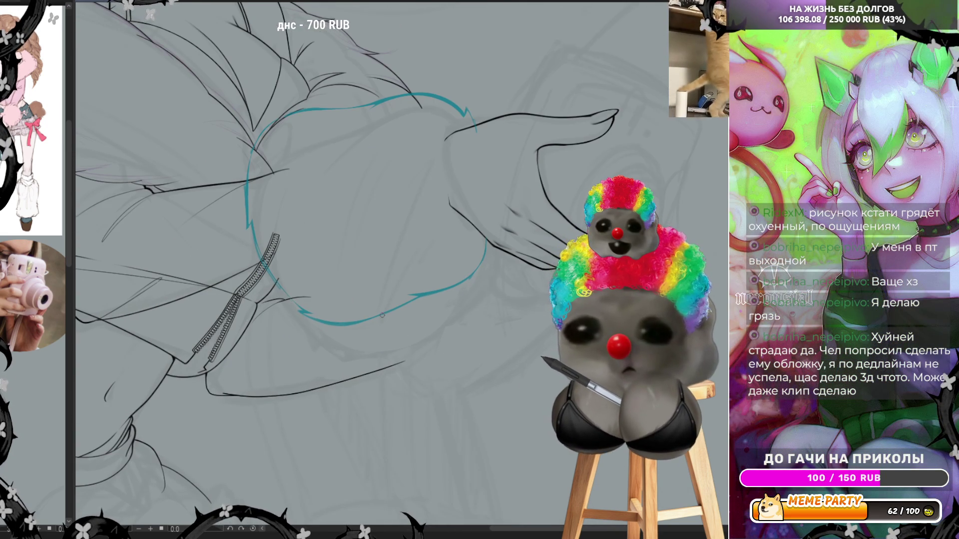
pyautogui.moveTo(384, 318); pyautogui.dragTo(386, 330)
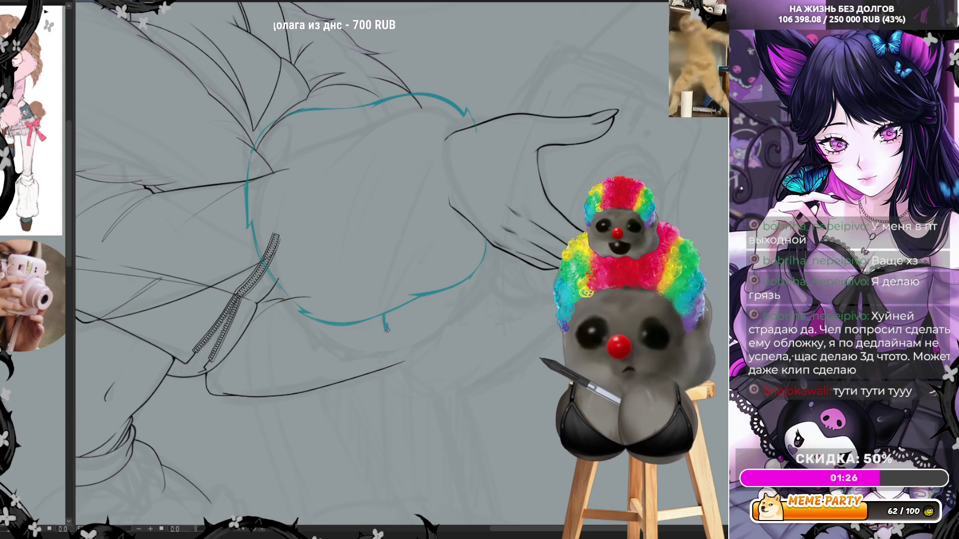
pyautogui.moveTo(382, 315); pyautogui.dragTo(397, 353)
pyautogui.hotkey('ctrl', 'z')
pyautogui.moveTo(385, 315); pyautogui.dragTo(411, 364)
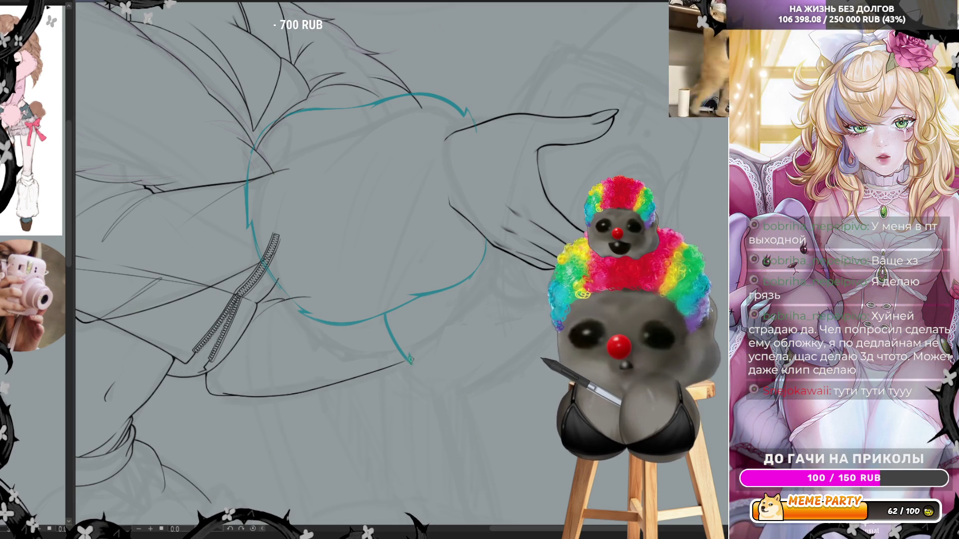
# Continue the blue contour curving right and upward, adding a curved stroke near the hand.
pyautogui.moveTo(410, 361); pyautogui.dragTo(487, 391)
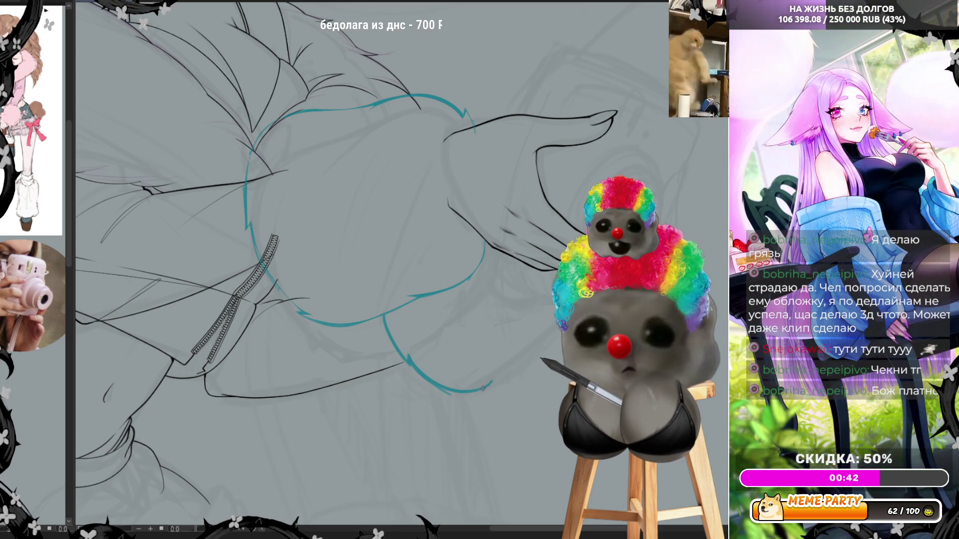
pyautogui.moveTo(492, 385); pyautogui.dragTo(541, 336)
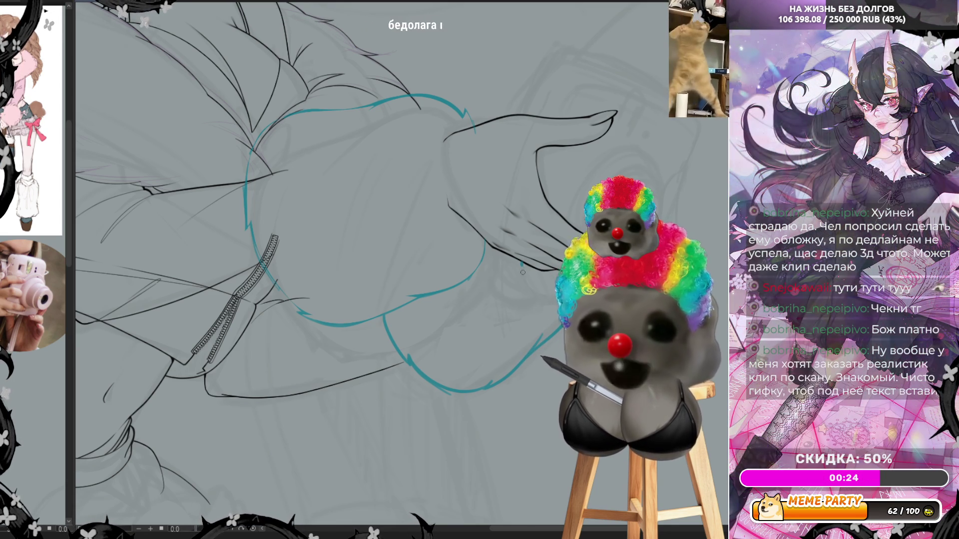
pyautogui.moveTo(522, 261); pyautogui.dragTo(523, 325)
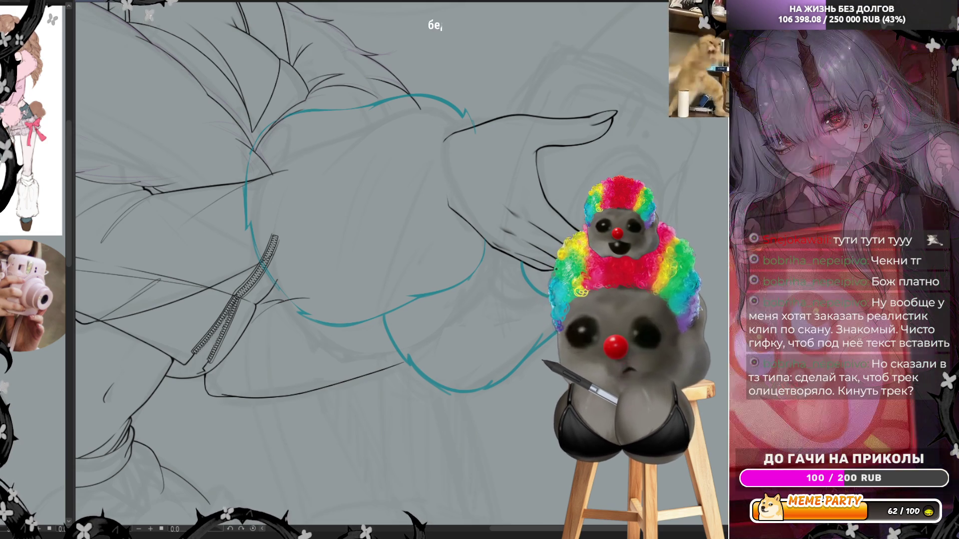
pyautogui.scroll(-1, 414, 228)
pyautogui.scroll(2, 414, 226)
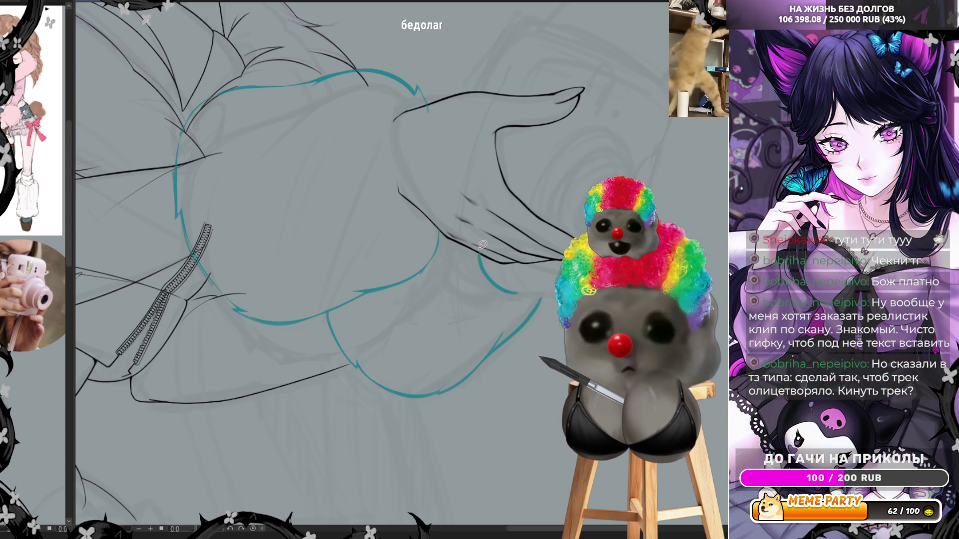
# Redraw the short line along the blue contour near the hand and switch to a much larger brush.
pyautogui.hotkey('ctrl', 'z')
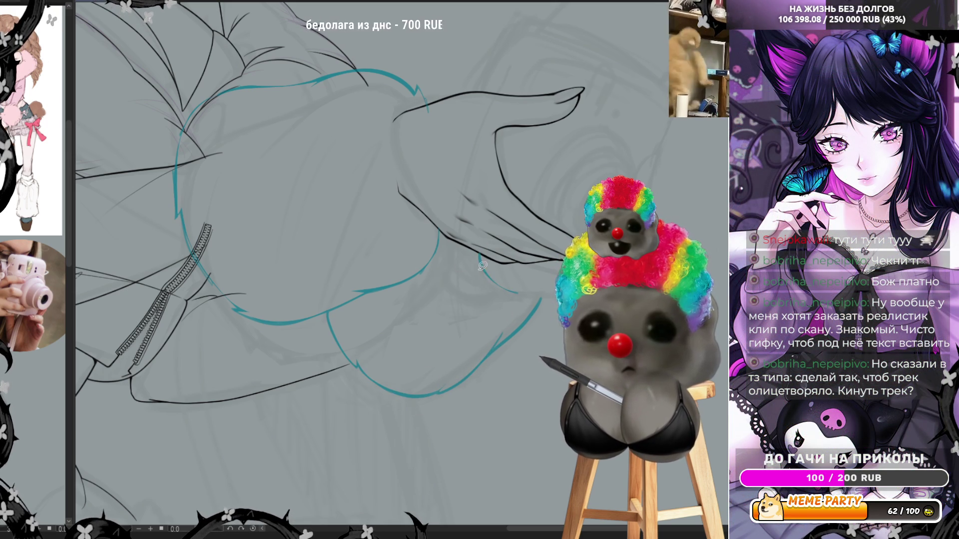
pyautogui.moveTo(498, 349); pyautogui.dragTo(531, 313)
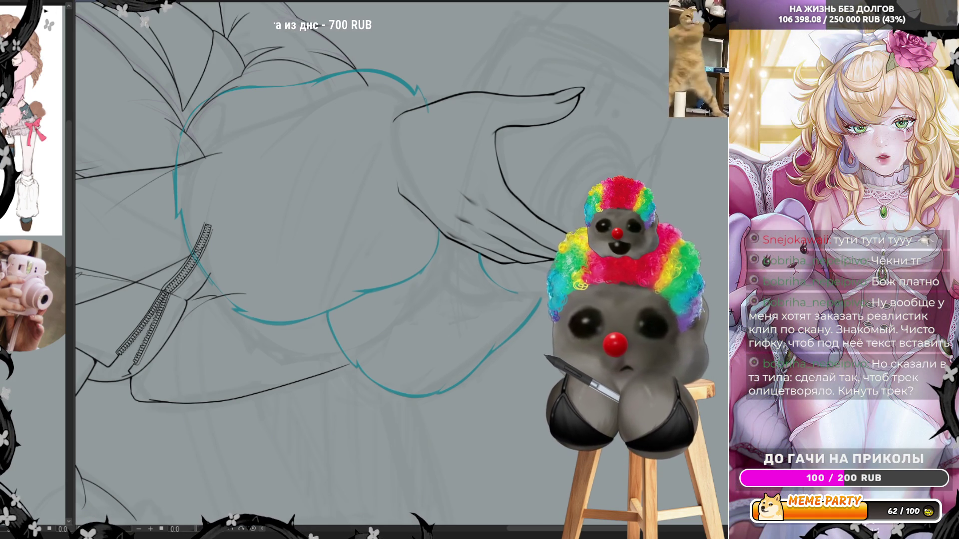
pyautogui.press('e')
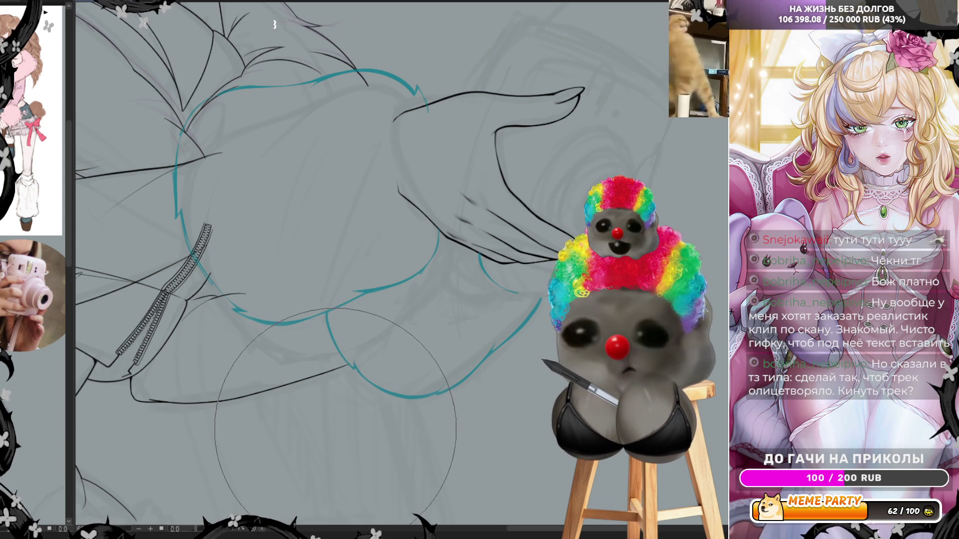
pyautogui.scroll(-2, 345, 403)
pyautogui.scroll(-2, 345, 403)
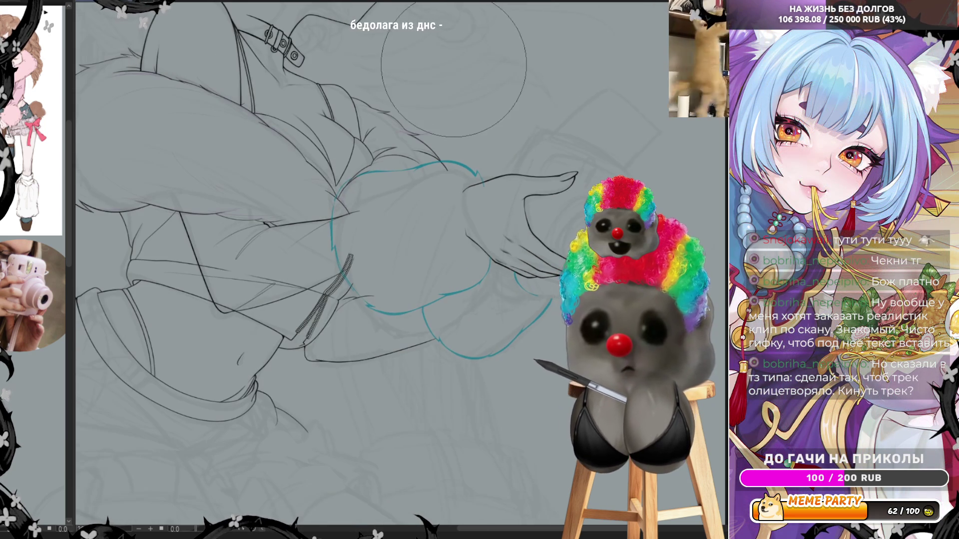
pyautogui.scroll(2, 524, 182)
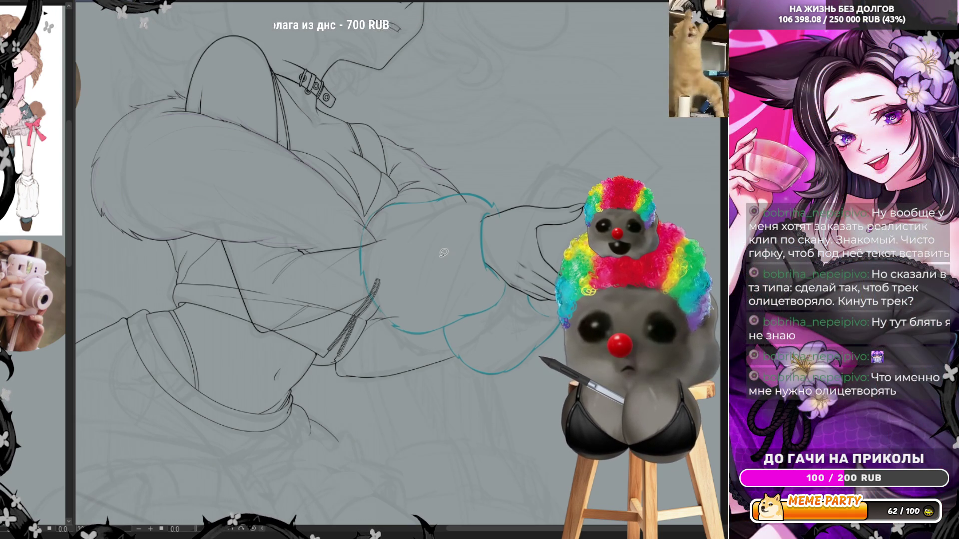
pyautogui.scroll(1, 480, 248)
pyautogui.scroll(1, 524, 195)
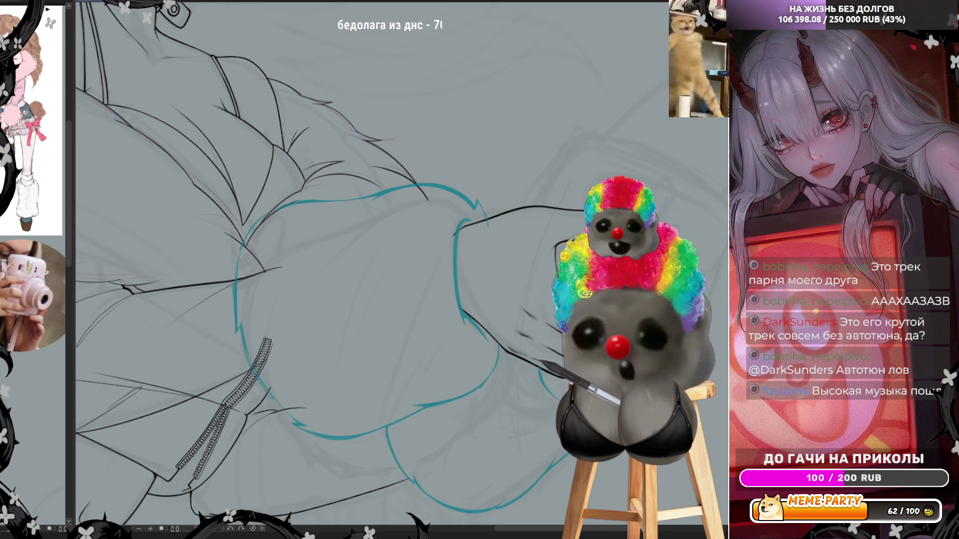
# Erase a stretch of the teal hair outline and redraw it as a smoother upper-hair line.
pyautogui.moveTo(405, 270); pyautogui.dragTo(450, 284)
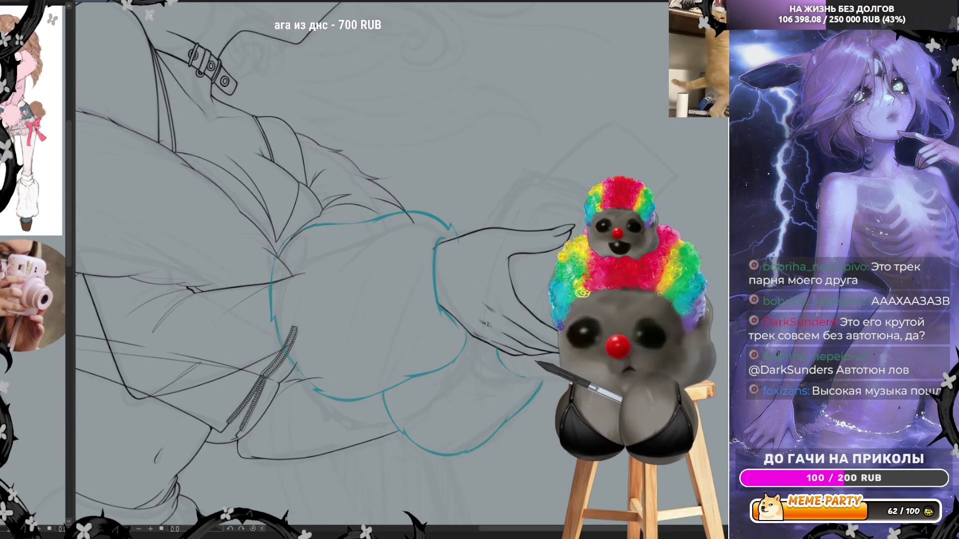
pyautogui.moveTo(486, 324); pyautogui.dragTo(425, 370)
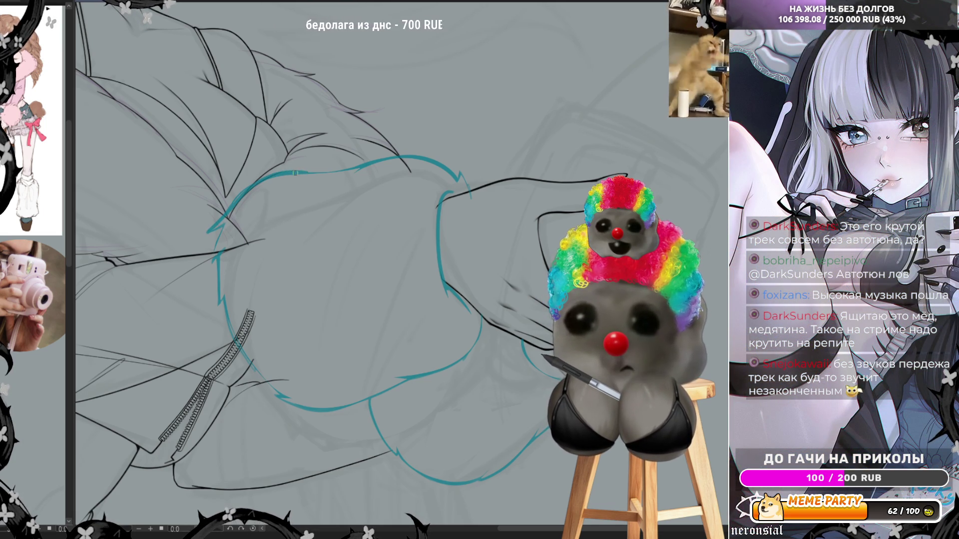
pyautogui.moveTo(300, 173); pyautogui.dragTo(248, 194)
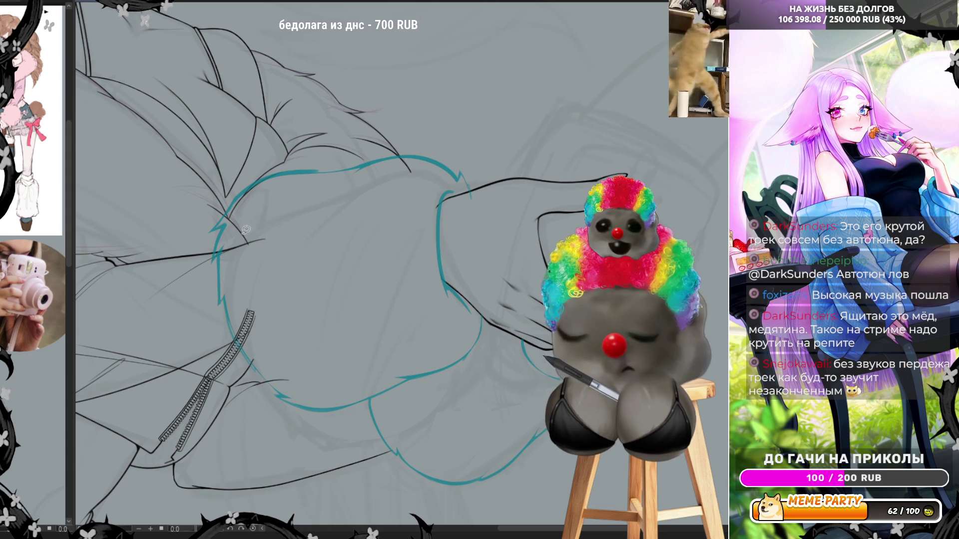
pyautogui.moveTo(226, 203); pyautogui.dragTo(318, 171)
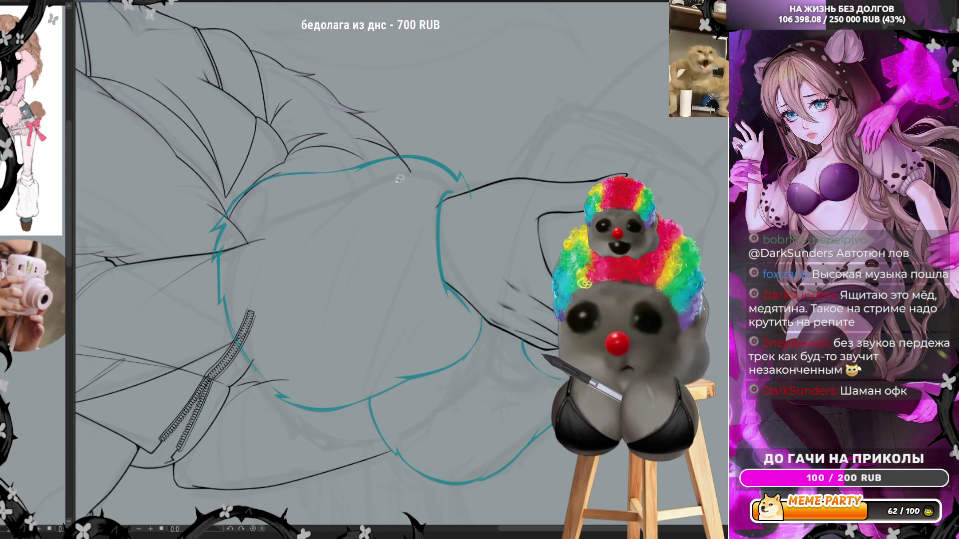
pyautogui.scroll(-1, 428, 210)
pyautogui.scroll(-1, 457, 240)
pyautogui.scroll(-1, 487, 270)
pyautogui.scroll(-1, 517, 296)
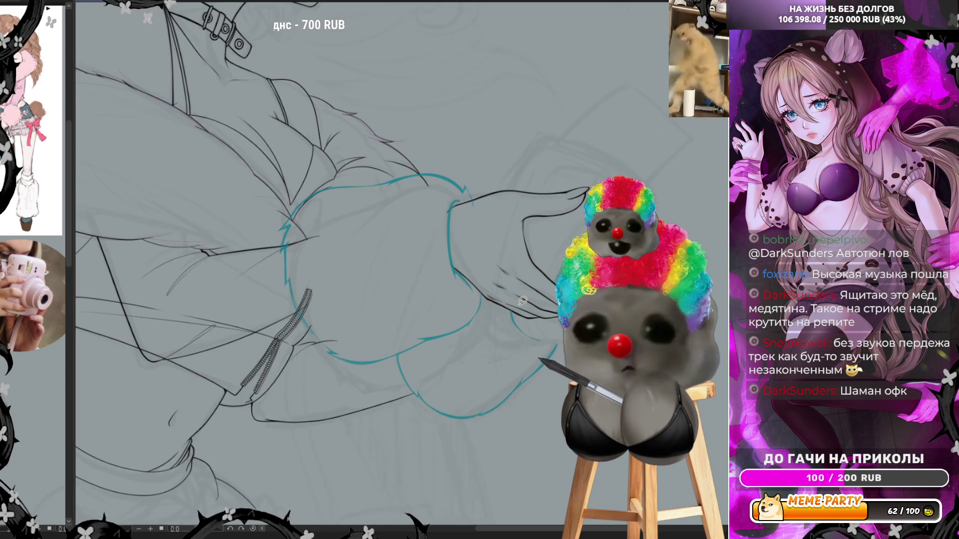
pyautogui.scroll(-2, 522, 300)
pyautogui.scroll(2, 514, 283)
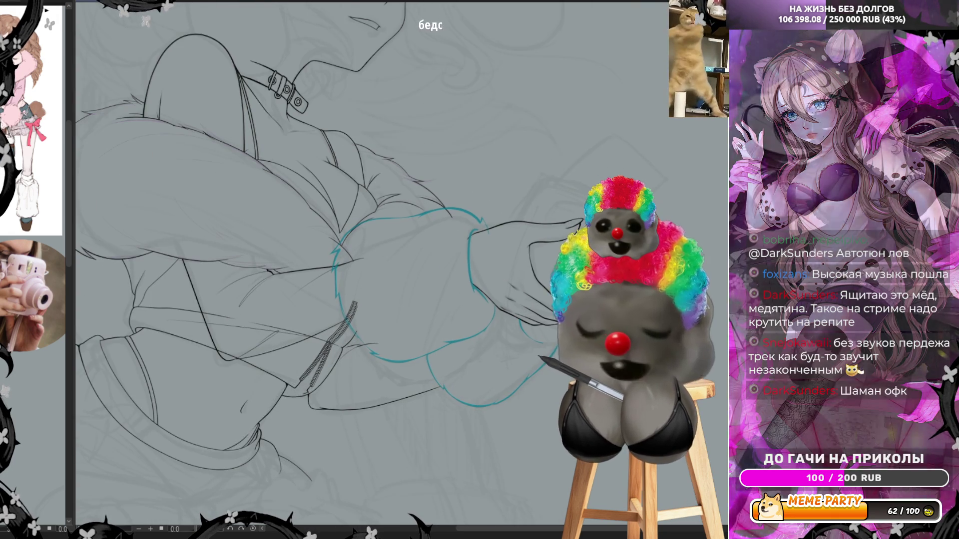
# Mirror the canvas to check proportions and draw a short blue line near the collar.
pyautogui.press('h')
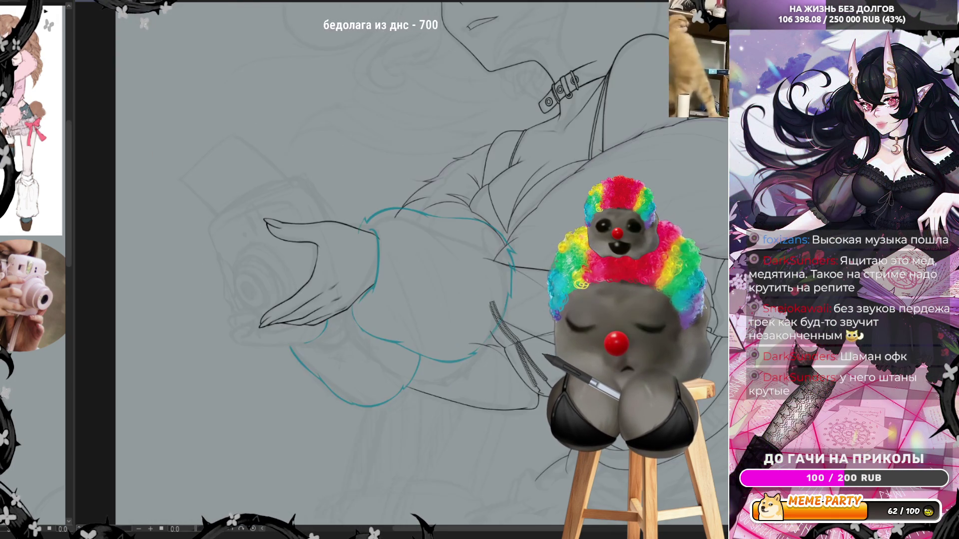
pyautogui.scroll(-1, 465, 278)
pyautogui.scroll(-1, 465, 279)
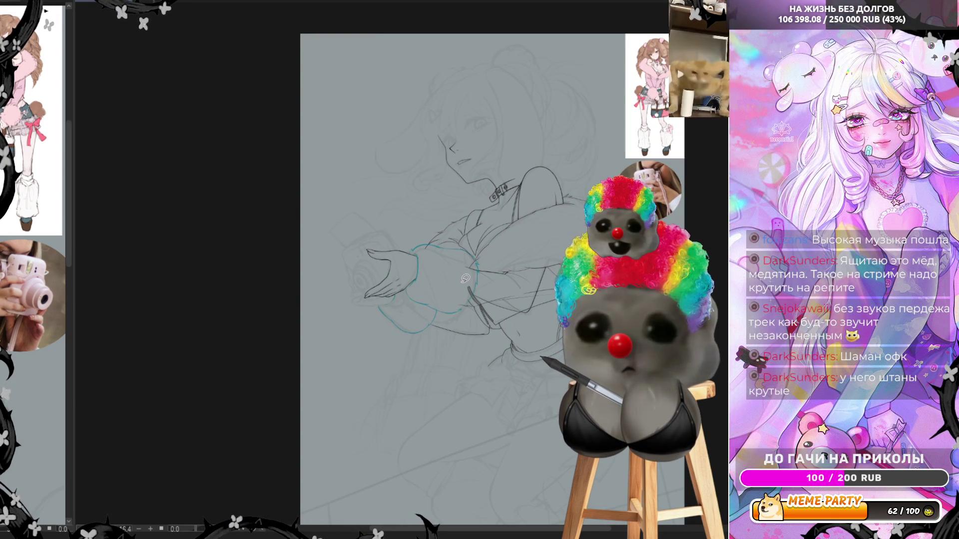
pyautogui.scroll(1, 465, 279)
pyautogui.scroll(1, 464, 278)
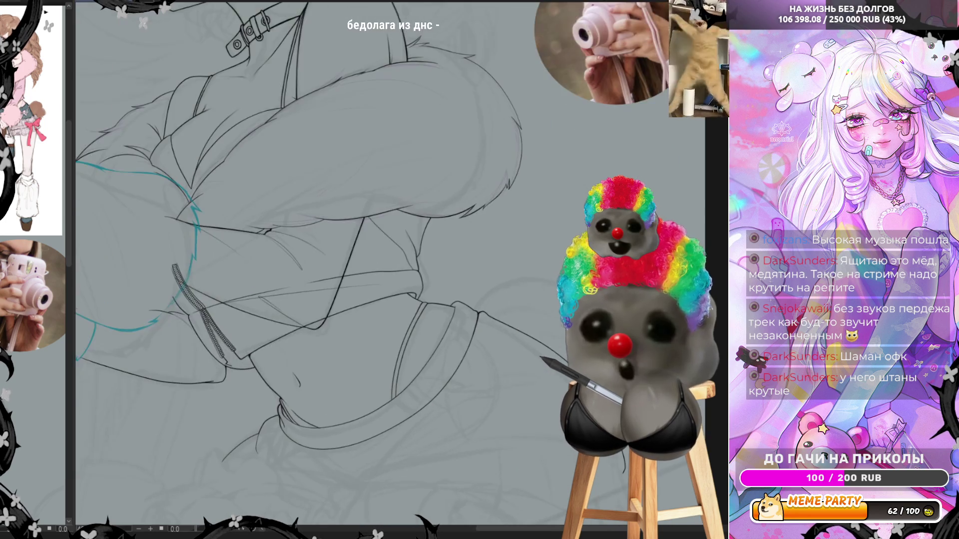
pyautogui.scroll(1, 465, 279)
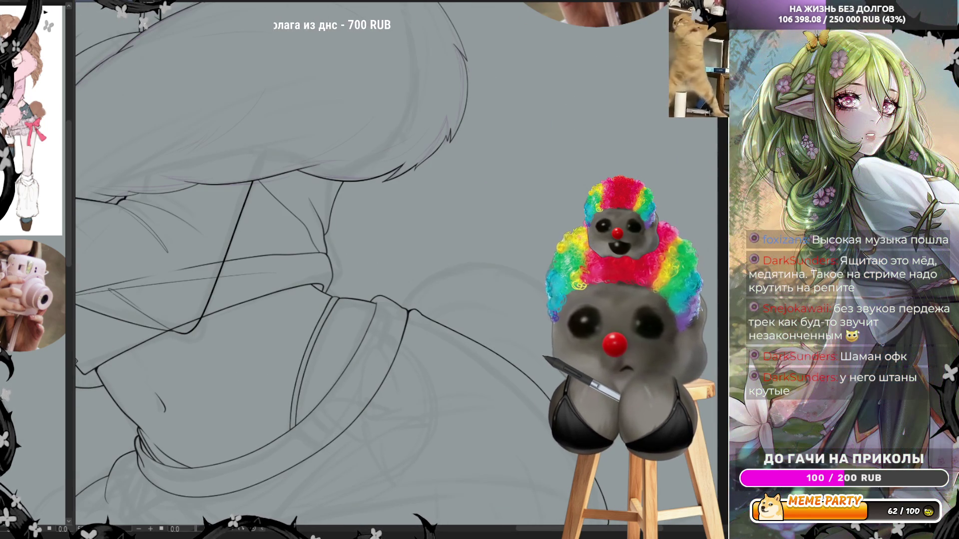
pyautogui.moveTo(399, 310); pyautogui.dragTo(434, 278)
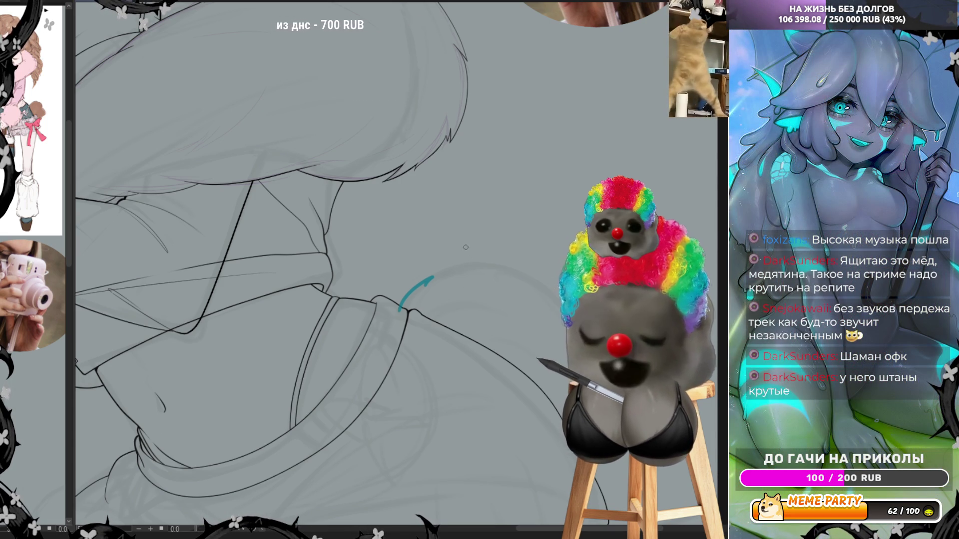
# Try curved blue strokes from the collar edge, undo them, and unmirror the canvas.
pyautogui.hotkey('ctrl', 'z')
pyautogui.hotkey('ctrl', 'z')
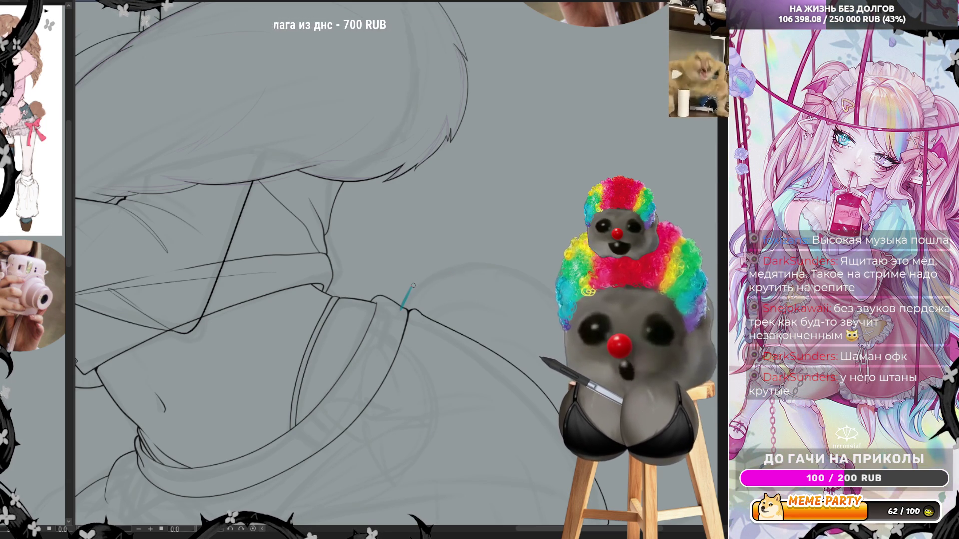
pyautogui.moveTo(402, 307); pyautogui.dragTo(502, 260)
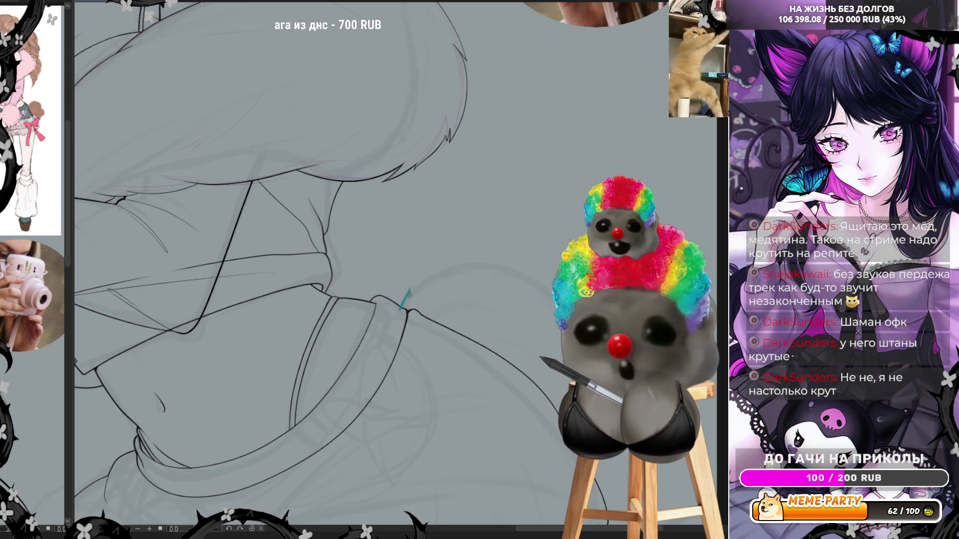
pyautogui.moveTo(410, 291); pyautogui.dragTo(445, 266)
pyautogui.hotkey('ctrl', 'z')
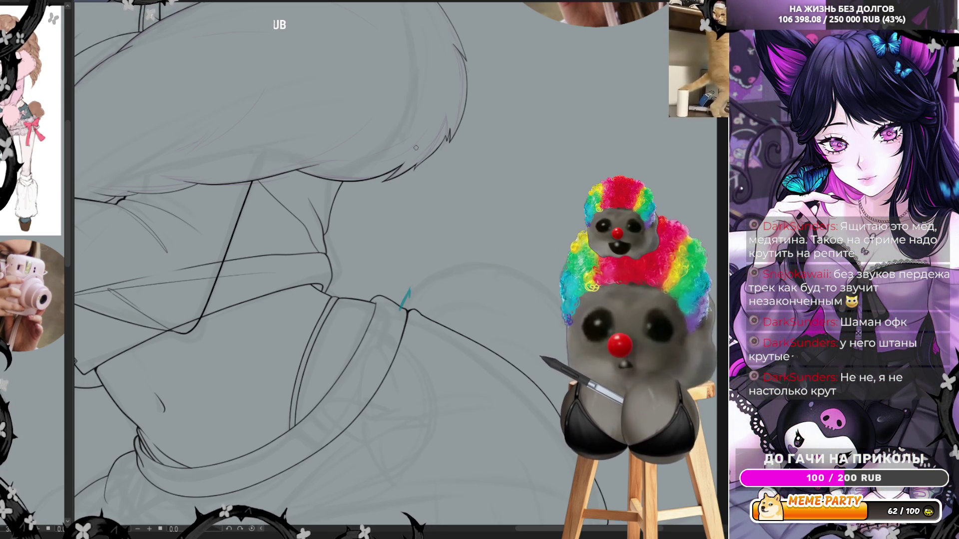
pyautogui.press('m')
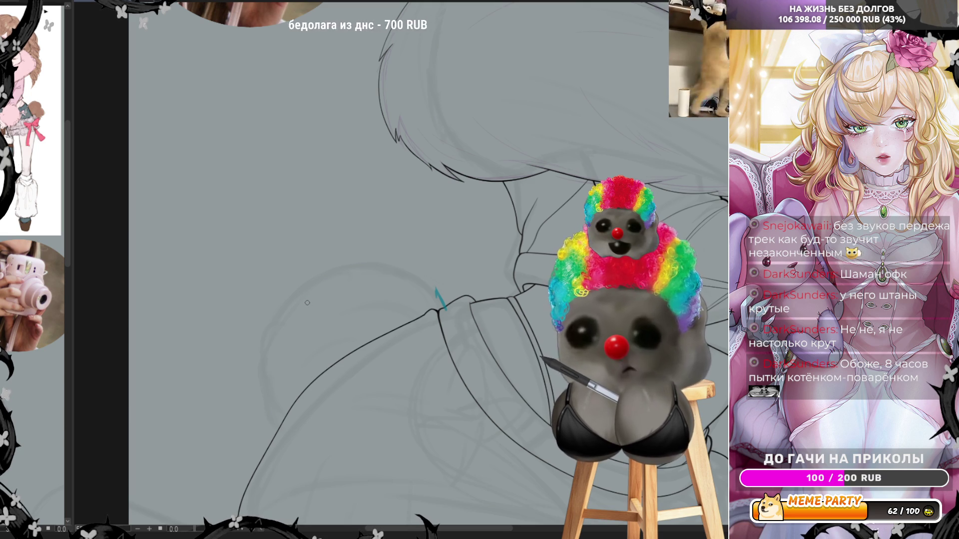
# Ink a blue arc from the collar edge along the shoulder, trimming and redrawing its end.
pyautogui.moveTo(257, 361); pyautogui.dragTo(374, 265)
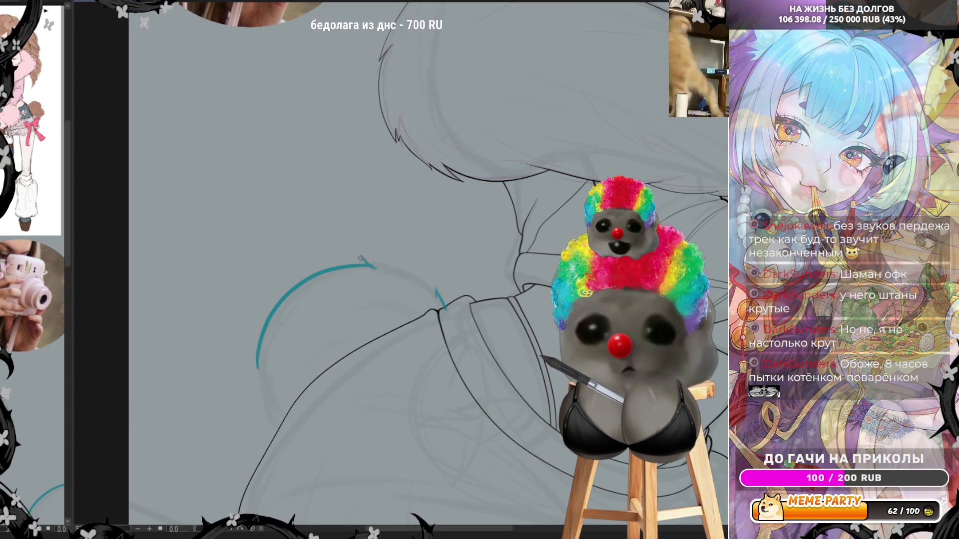
pyautogui.moveTo(372, 265); pyautogui.dragTo(382, 271)
pyautogui.hotkey('ctrl', 'z')
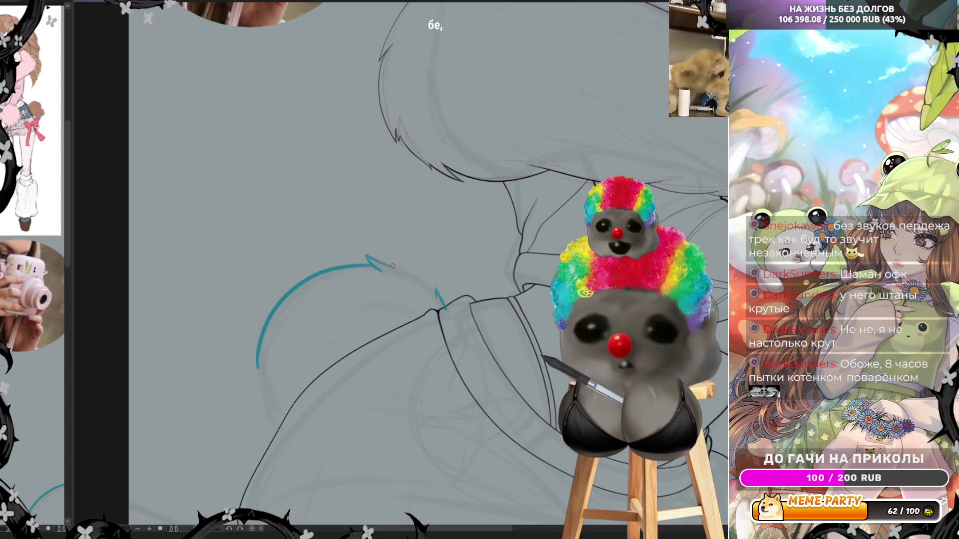
pyautogui.hotkey('ctrl', 'z')
pyautogui.hotkey('ctrl', 'z')
pyautogui.moveTo(437, 293); pyautogui.dragTo(423, 277)
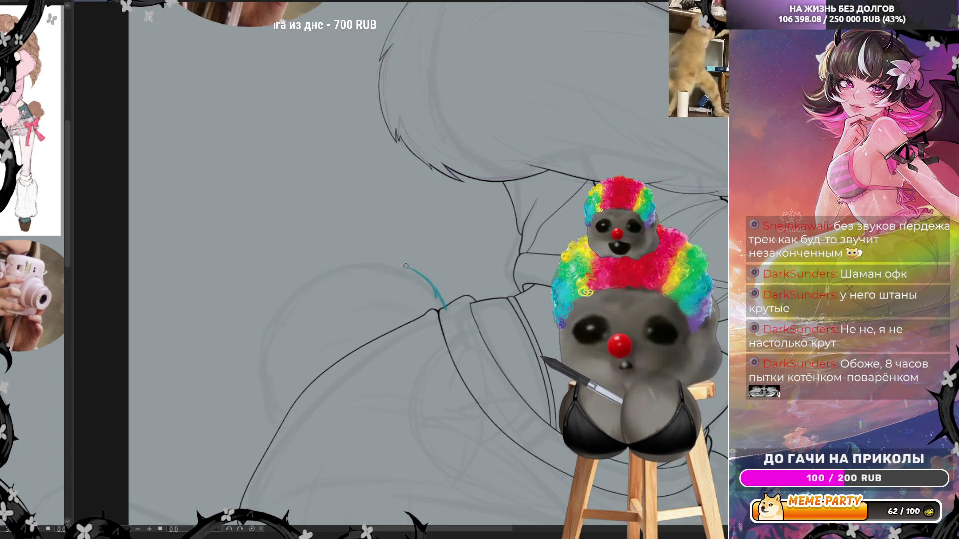
pyautogui.press('-')
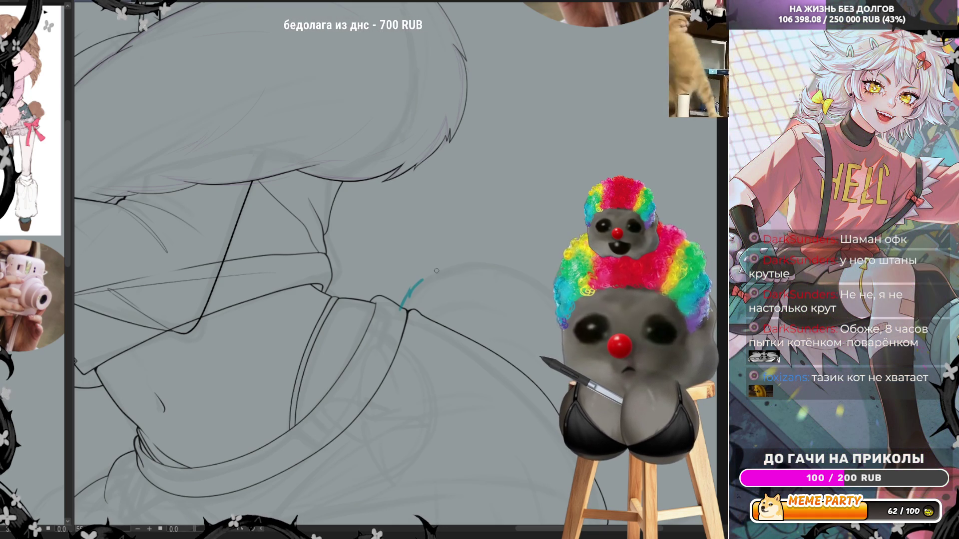
pyautogui.hotkey('ctrl', 'z')
pyautogui.moveTo(403, 306); pyautogui.dragTo(411, 295)
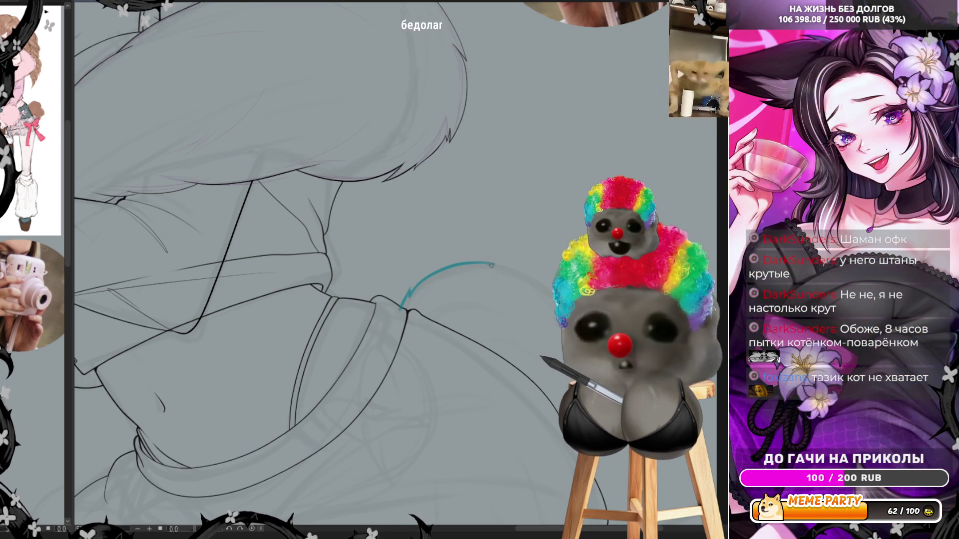
# Redraw the curve's lower segment repeatedly until it falls smoothly and ends lower.
pyautogui.moveTo(509, 270)
pyautogui.mouseDown()
pyautogui.moveTo(450, 322)
pyautogui.moveTo(437, 402)
pyautogui.mouseUp()
pyautogui.hotkey('ctrl', 'z')
pyautogui.moveTo(451, 333); pyautogui.dragTo(437, 417)
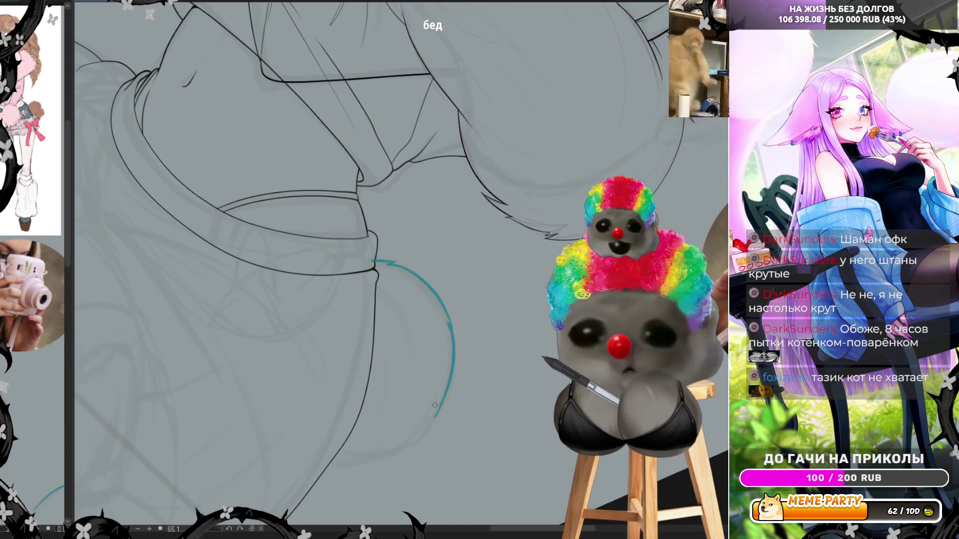
pyautogui.hotkey('ctrl', 'z')
pyautogui.moveTo(451, 329); pyautogui.dragTo(439, 404)
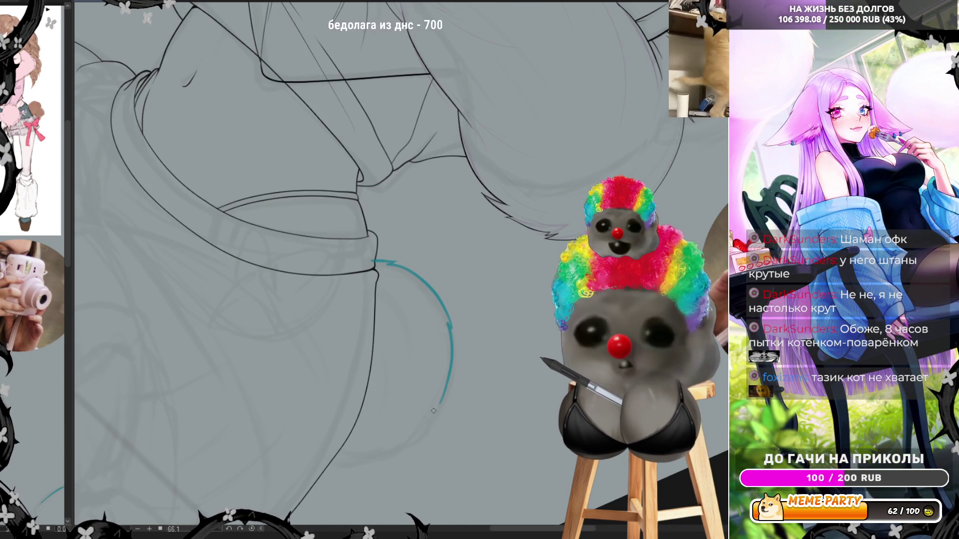
pyautogui.hotkey('ctrl', 'z')
pyautogui.moveTo(452, 334); pyautogui.dragTo(437, 412)
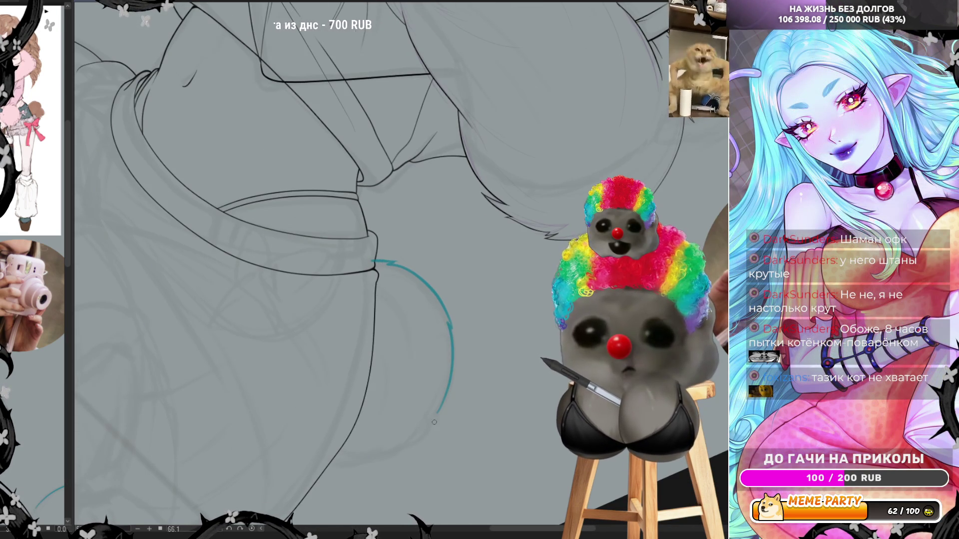
pyautogui.hotkey('ctrl', 'z')
pyautogui.moveTo(451, 325)
pyautogui.mouseDown()
pyautogui.moveTo(446, 397)
pyautogui.moveTo(424, 434)
pyautogui.mouseUp()
# Finish the curve with a redrawn bottom segment beneath the rounded shape.
pyautogui.moveTo(331, 460); pyautogui.dragTo(389, 442)
pyautogui.hotkey('ctrl', 'z')
pyautogui.moveTo(315, 454); pyautogui.dragTo(416, 440)
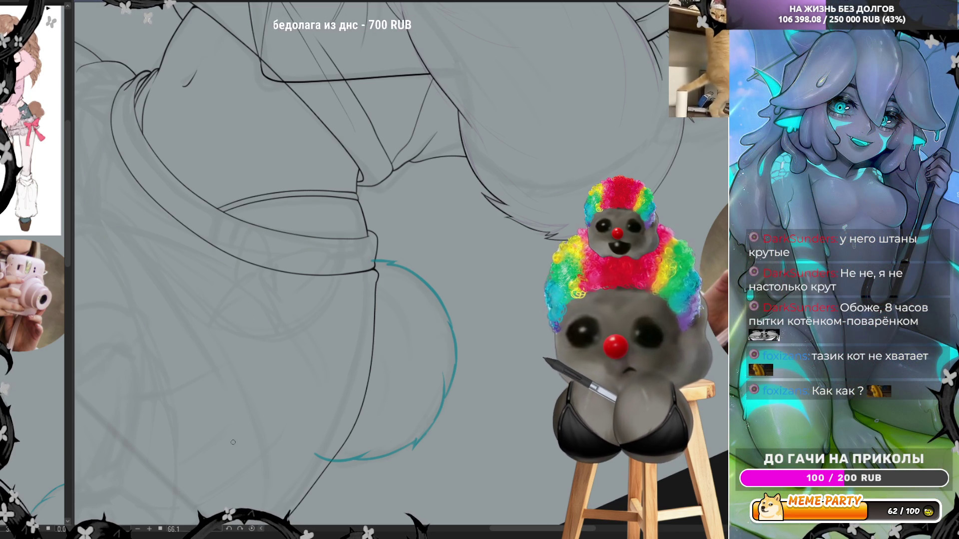
# Reset the canvas rotation upright to review the new teal collar arc.
pyautogui.click(256, 531)
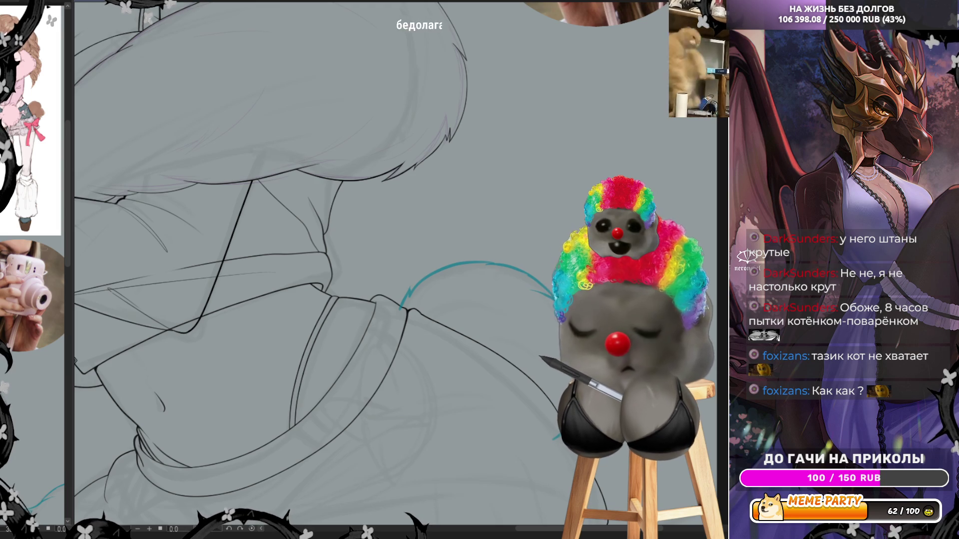
pyautogui.scroll(-2, 438, 281)
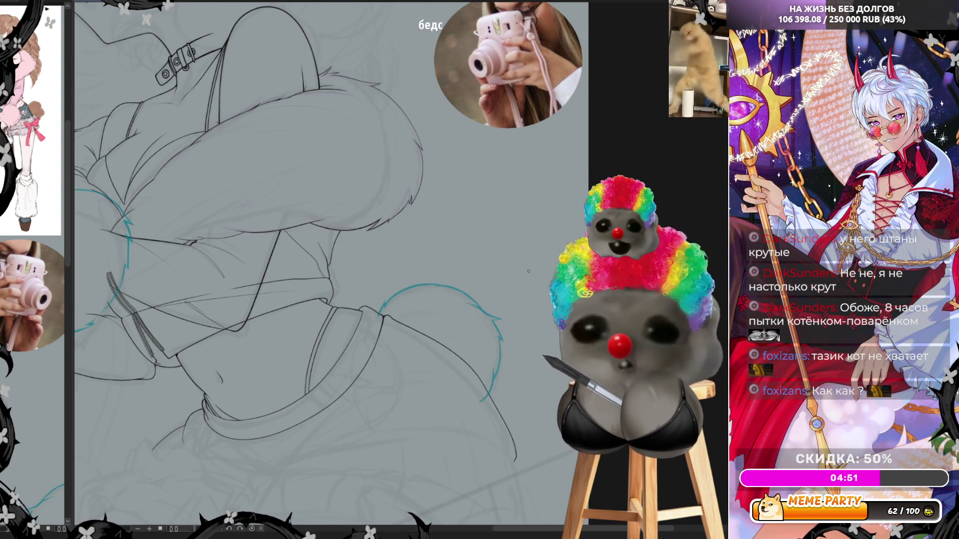
pyautogui.scroll(-1, 426, 325)
pyautogui.scroll(-1, 425, 326)
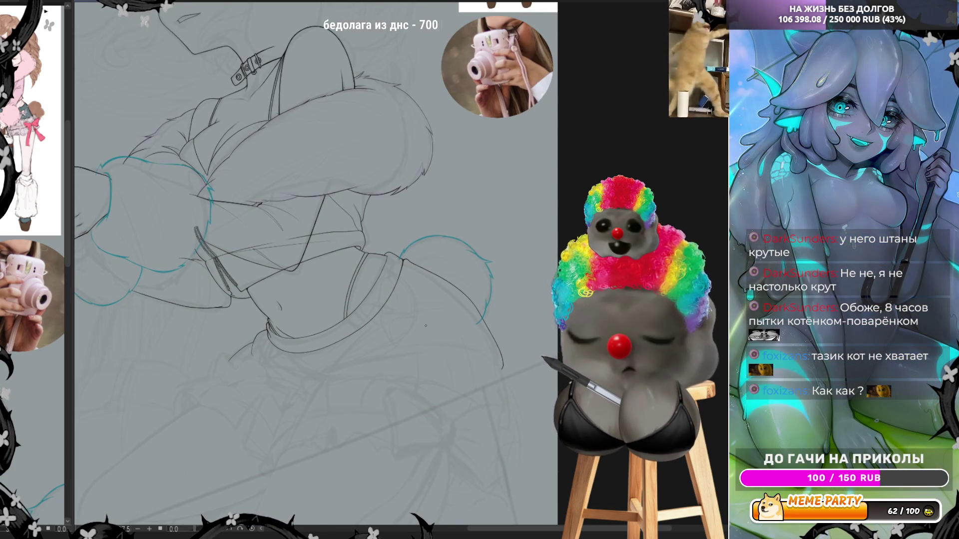
pyautogui.scroll(1, 425, 325)
pyautogui.scroll(1, 488, 395)
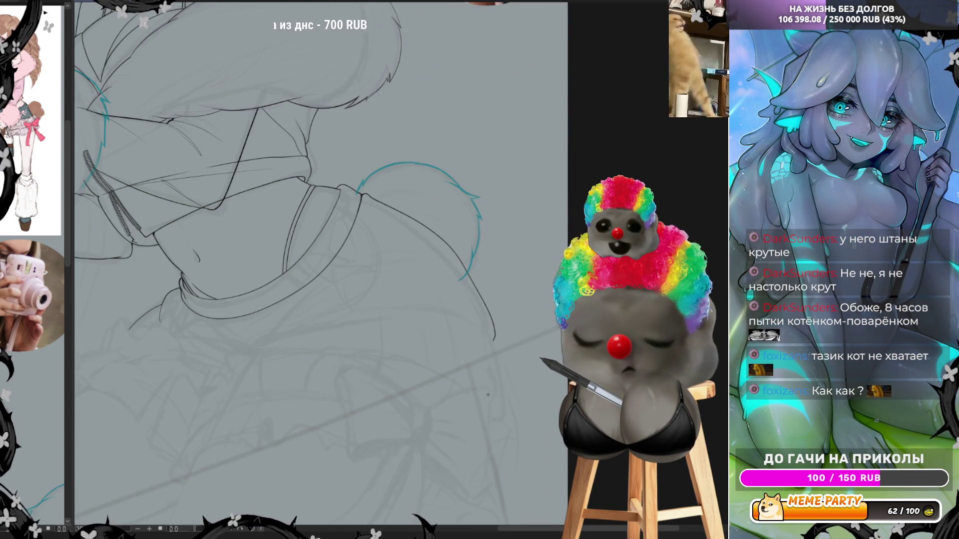
pyautogui.scroll(-2, 488, 395)
pyautogui.scroll(-1, 488, 395)
pyautogui.scroll(1, 426, 239)
pyautogui.scroll(1, 266, 199)
pyautogui.scroll(-1, 521, 201)
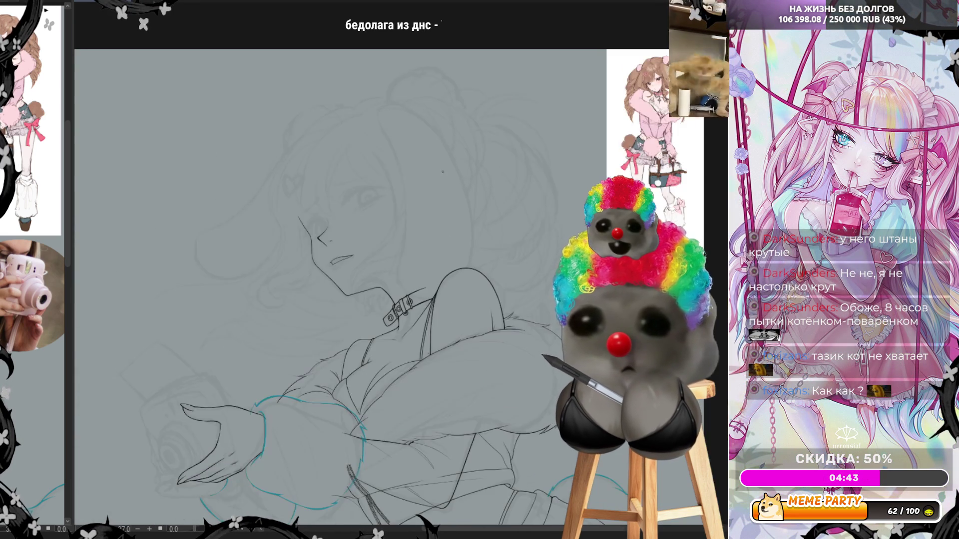
pyautogui.scroll(1, 442, 172)
pyautogui.scroll(-1, 441, 170)
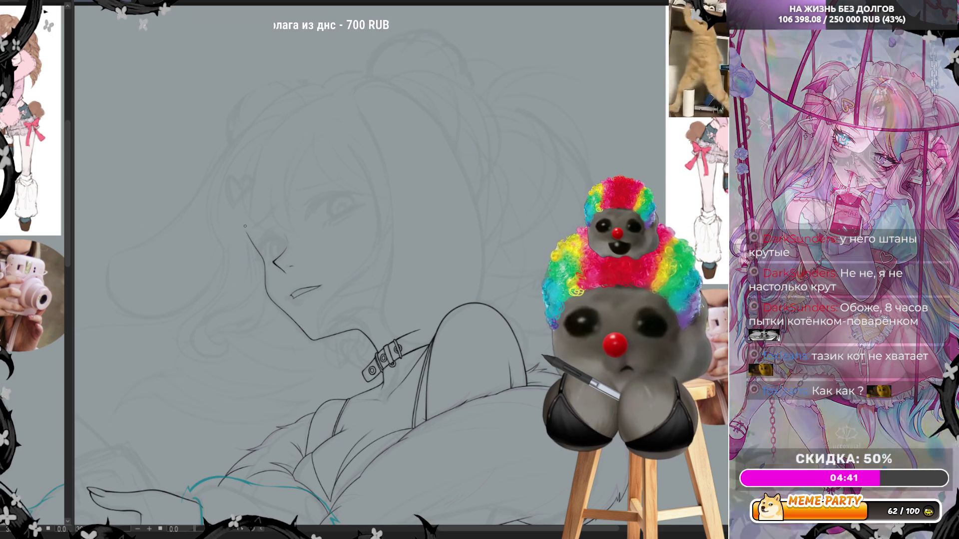
pyautogui.scroll(1, 441, 171)
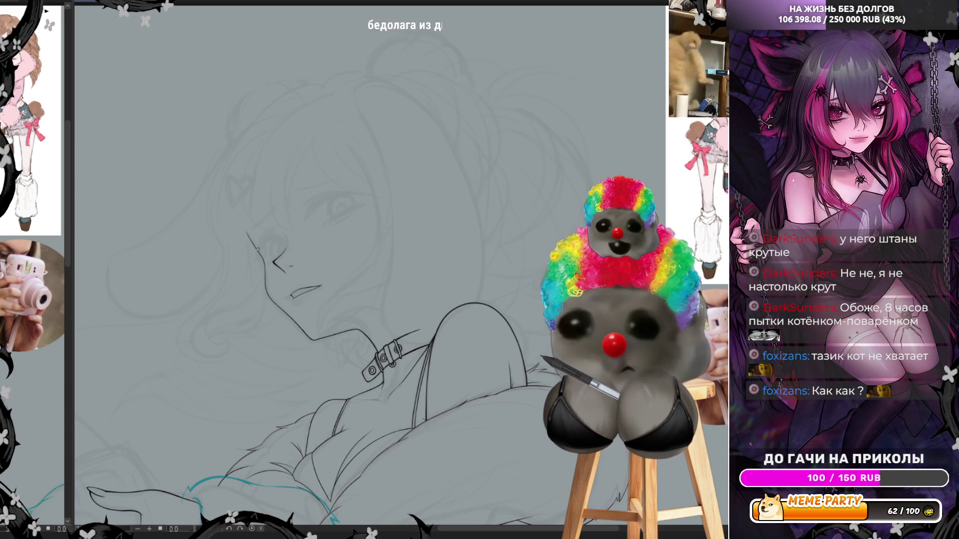
# Undo the stray cheek stroke and, after several discarded tries, ink the long teal arc over the top of the head.
pyautogui.hotkey('ctrl', 'z')
pyautogui.moveTo(254, 160)
pyautogui.mouseDown()
pyautogui.moveTo(242, 220)
pyautogui.moveTo(259, 145)
pyautogui.mouseUp()
pyautogui.hotkey('ctrl', 'z')
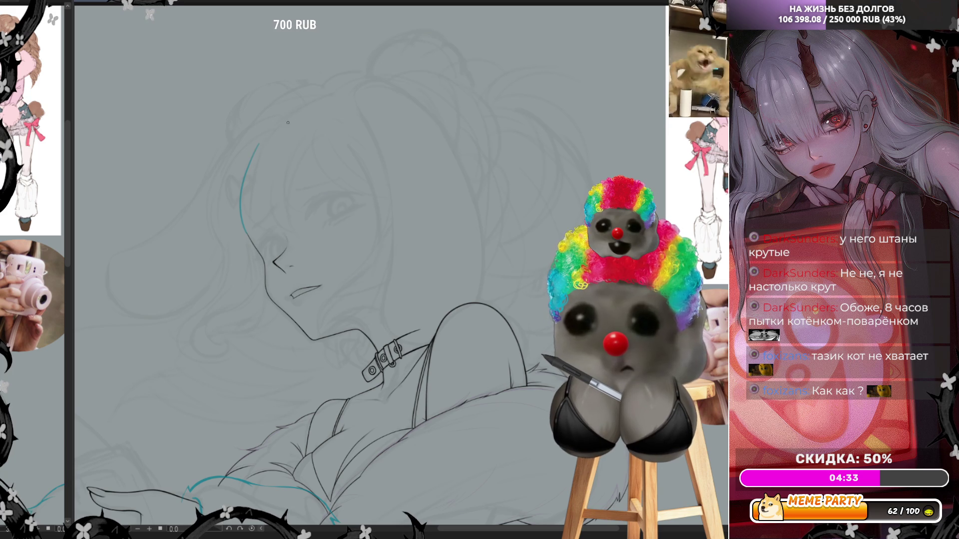
pyautogui.moveTo(332, 124); pyautogui.dragTo(365, 165)
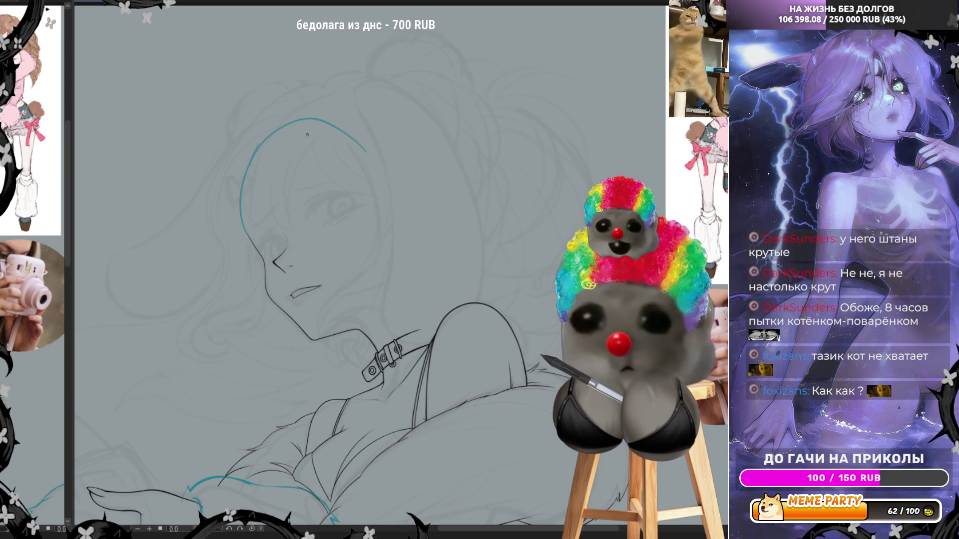
pyautogui.hotkey('ctrl', 'z')
pyautogui.moveTo(291, 125); pyautogui.dragTo(367, 162)
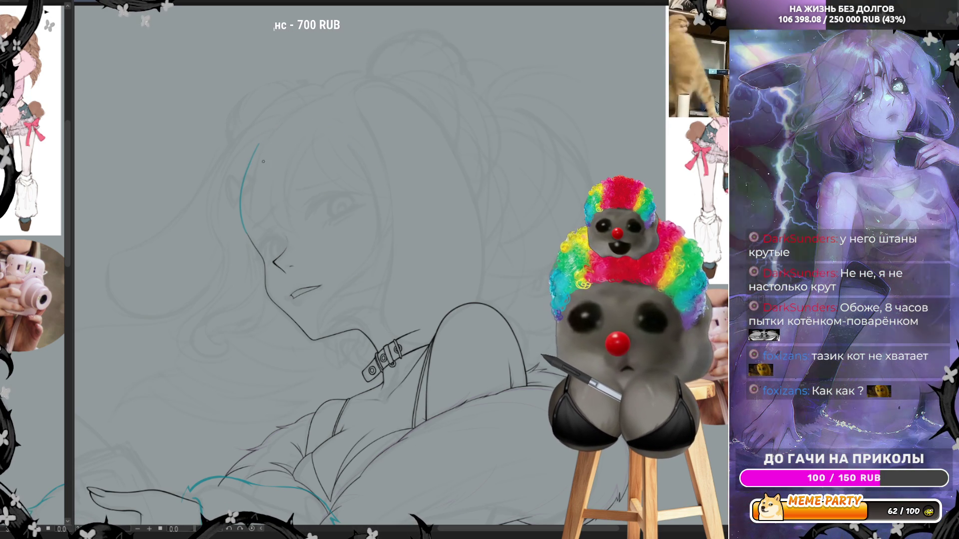
pyautogui.hotkey('ctrl', 'z')
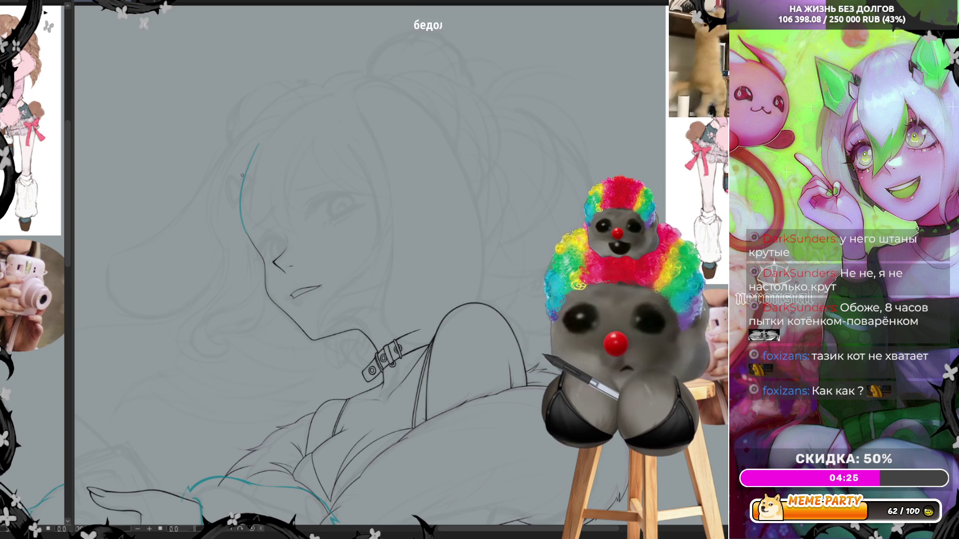
pyautogui.moveTo(372, 139); pyautogui.dragTo(373, 183)
pyautogui.hotkey('ctrl', 'z')
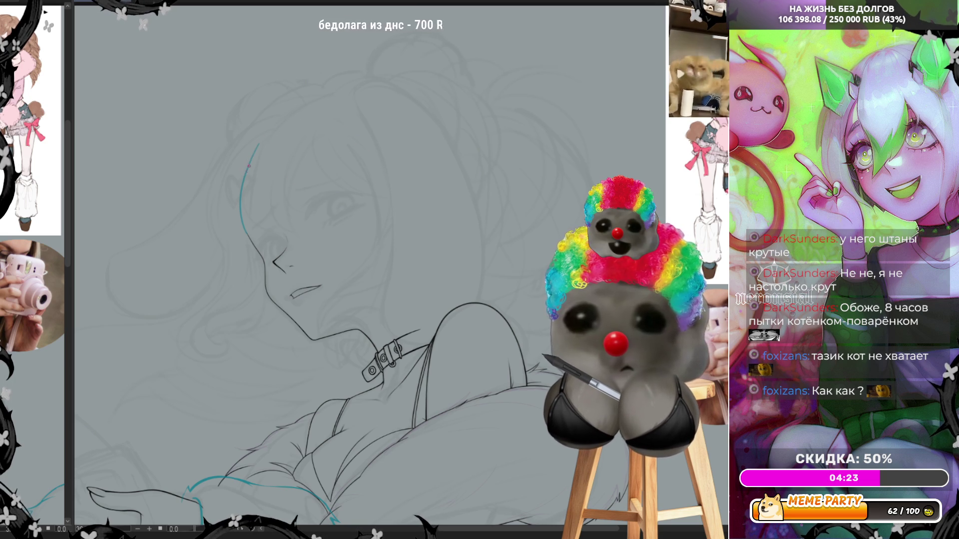
pyautogui.moveTo(247, 154); pyautogui.dragTo(376, 169)
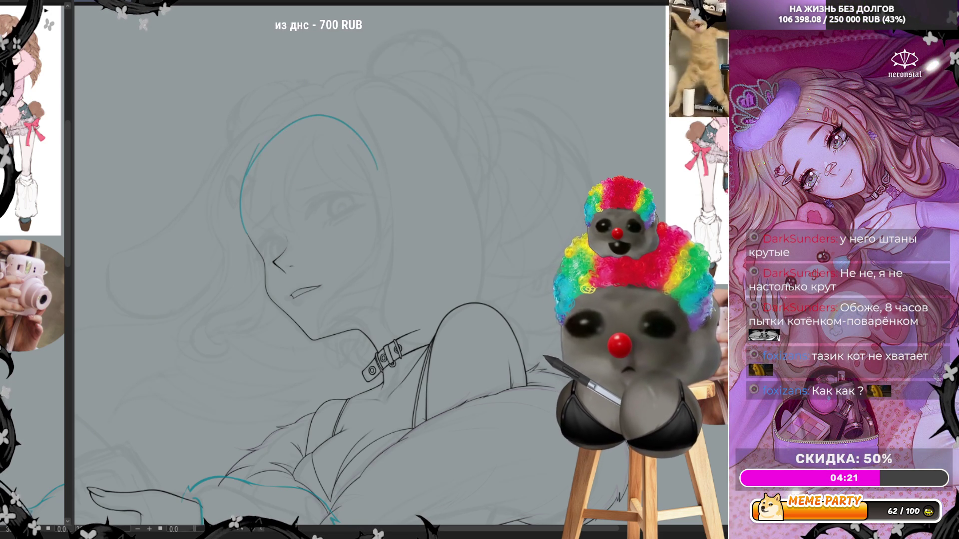
pyautogui.scroll(3, 351, 214)
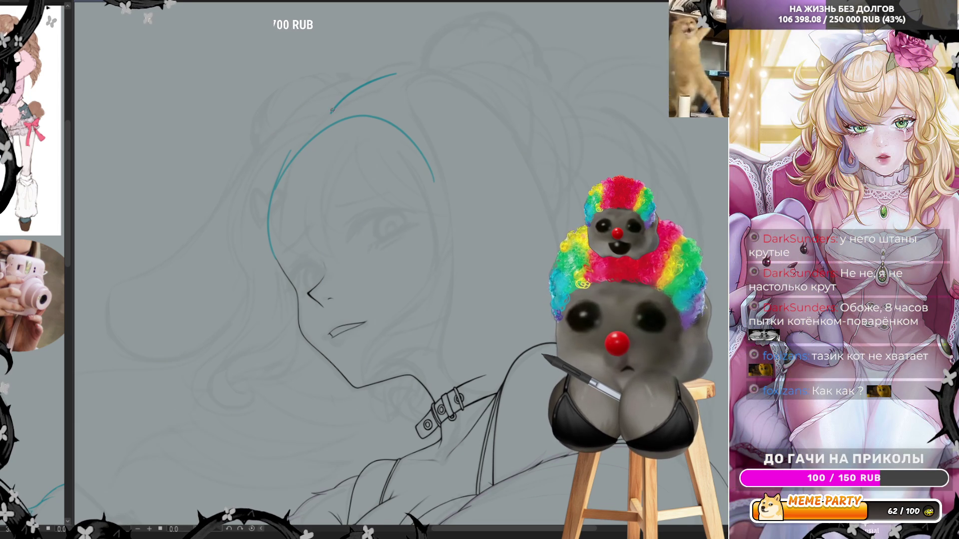
# Ink the upper hair arc, an inner strand curve and strands falling down-left toward the cheek and forehead.
pyautogui.hotkey('ctrl', 'z')
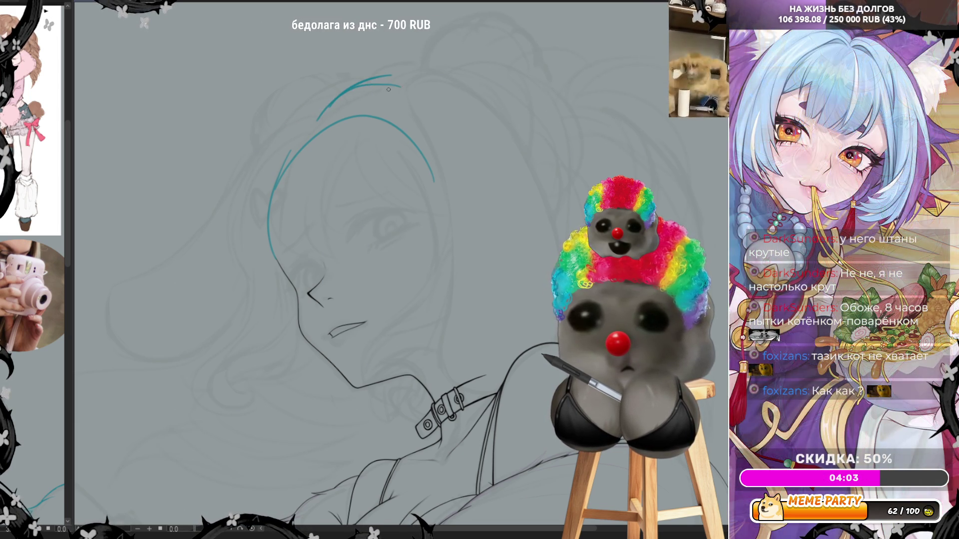
pyautogui.moveTo(320, 117); pyautogui.dragTo(423, 122)
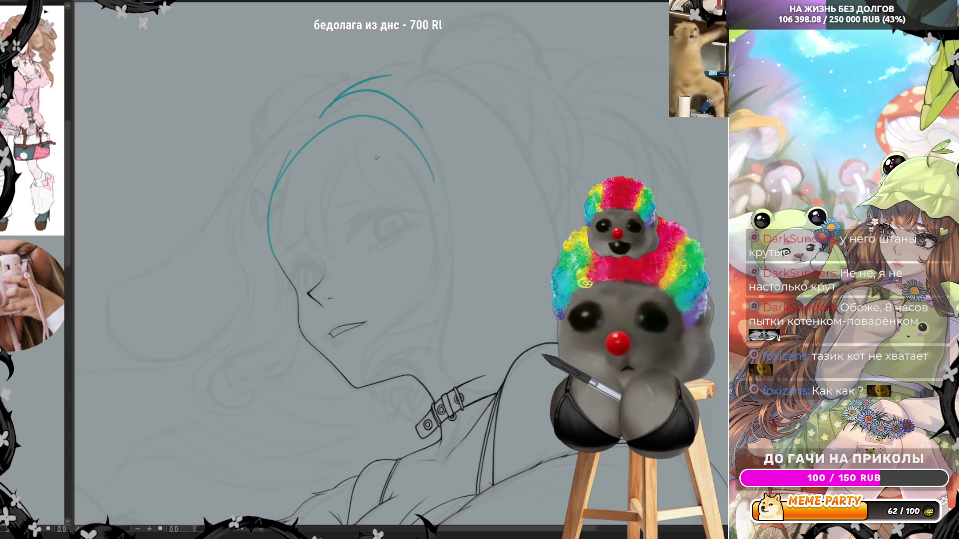
pyautogui.moveTo(337, 101); pyautogui.dragTo(421, 172)
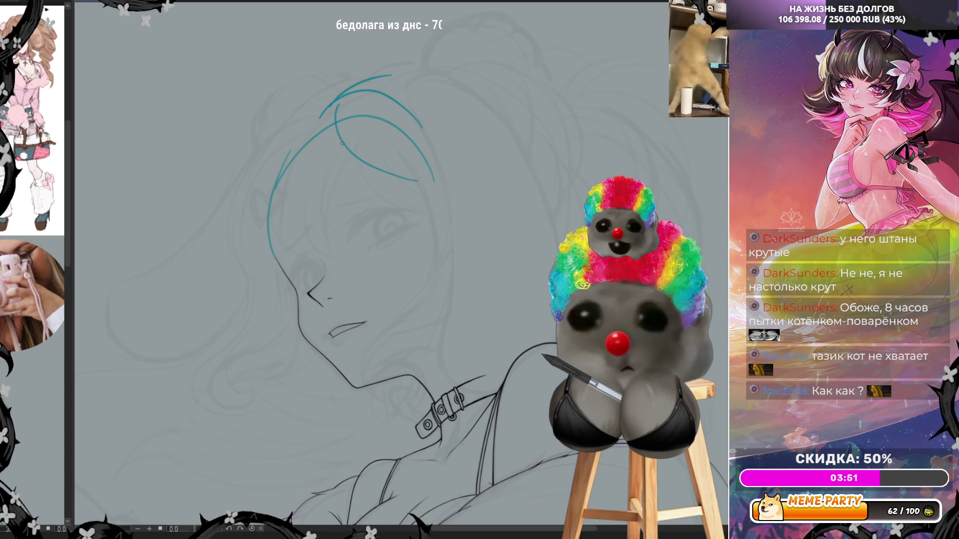
pyautogui.hotkey('ctrl', 'z')
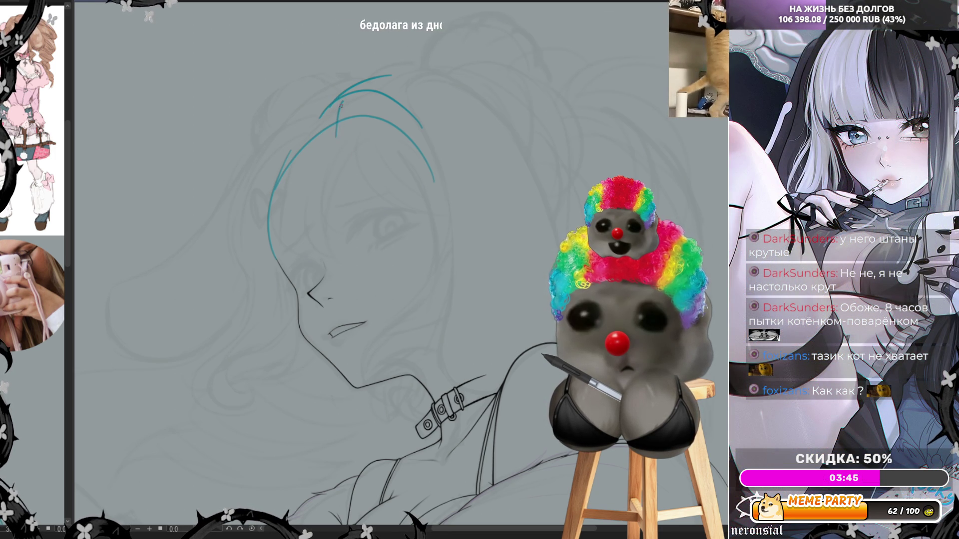
pyautogui.moveTo(333, 99); pyautogui.dragTo(256, 188)
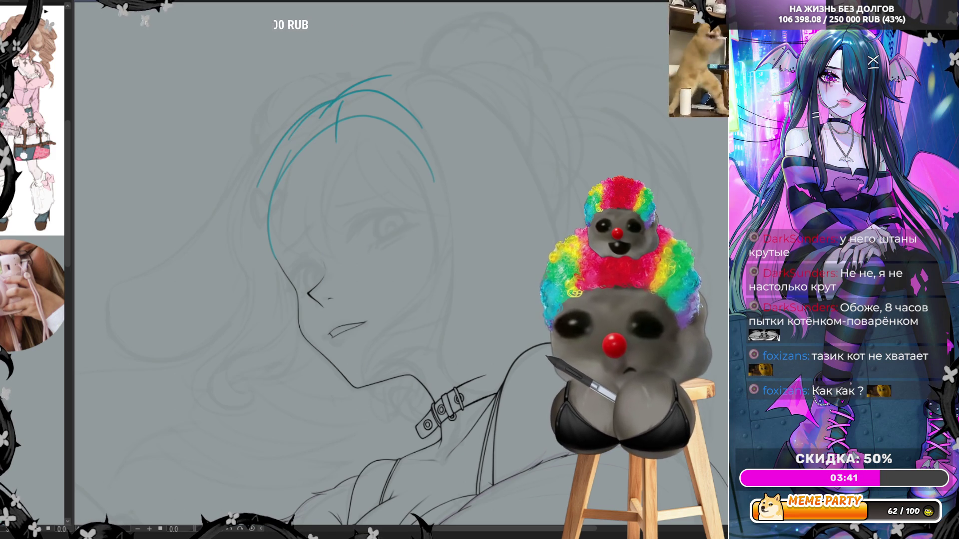
pyautogui.moveTo(312, 120)
pyautogui.mouseDown()
pyautogui.moveTo(290, 125)
pyautogui.moveTo(253, 219)
pyautogui.mouseUp()
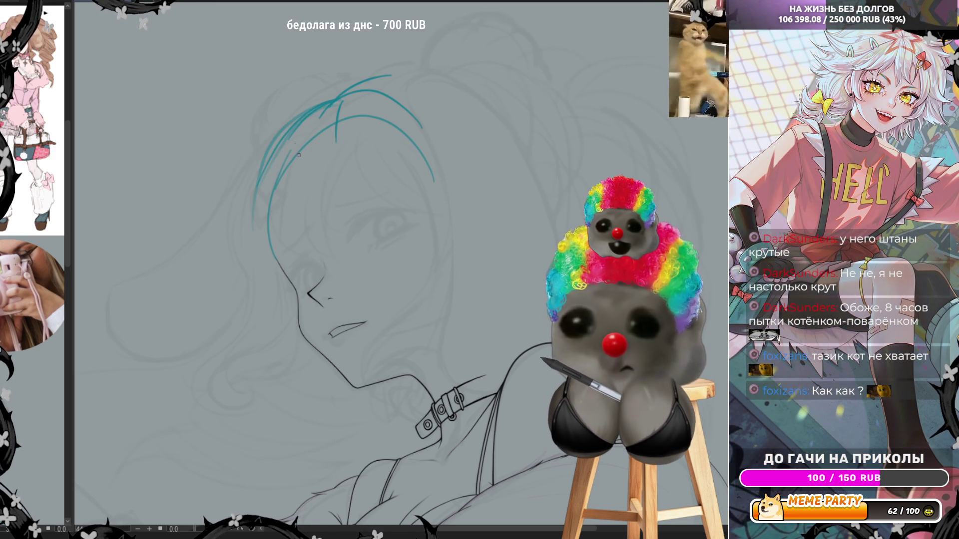
pyautogui.moveTo(304, 116); pyautogui.dragTo(245, 225)
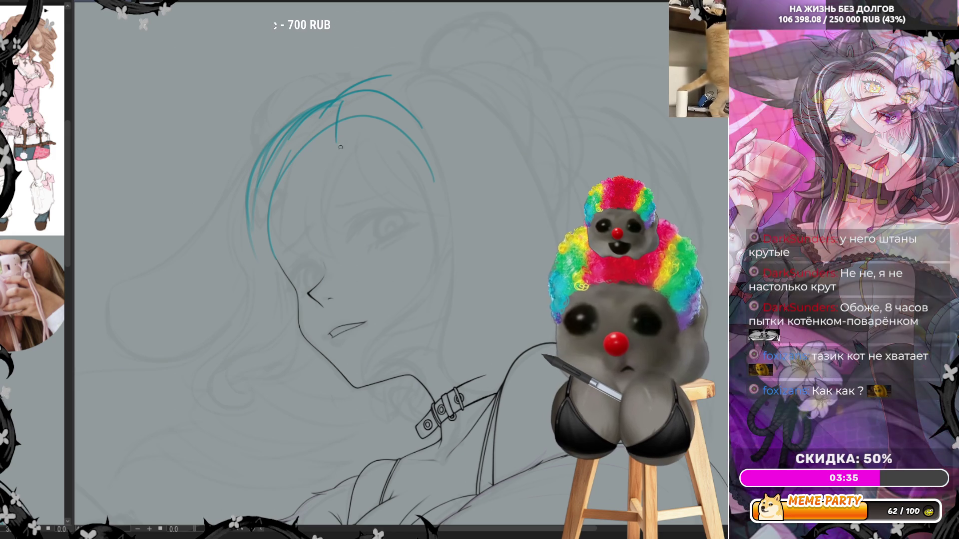
pyautogui.moveTo(336, 124); pyautogui.dragTo(334, 197)
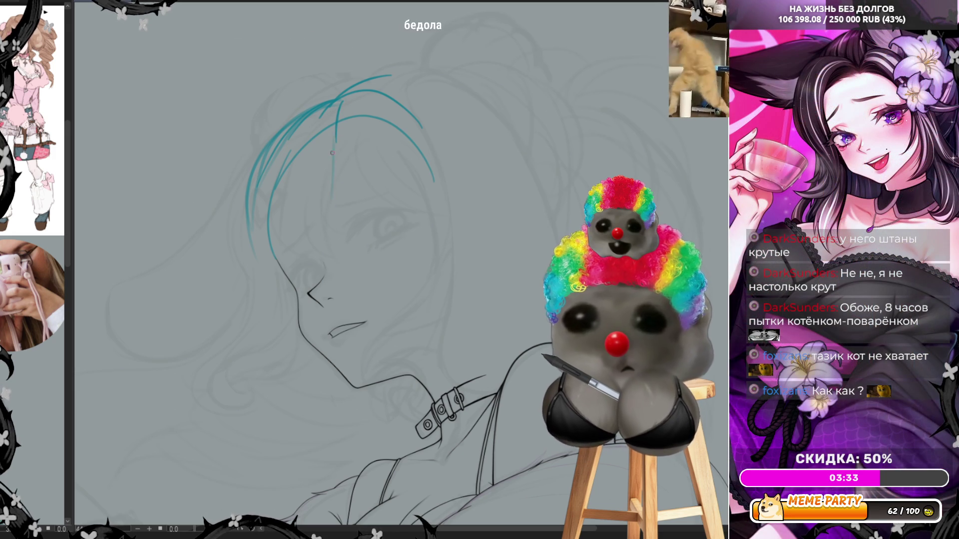
# Try thin teal strands down the forehead toward the eye, undoing the ones that don't fit.
pyautogui.moveTo(335, 128); pyautogui.dragTo(324, 253)
pyautogui.hotkey('ctrl', 'z')
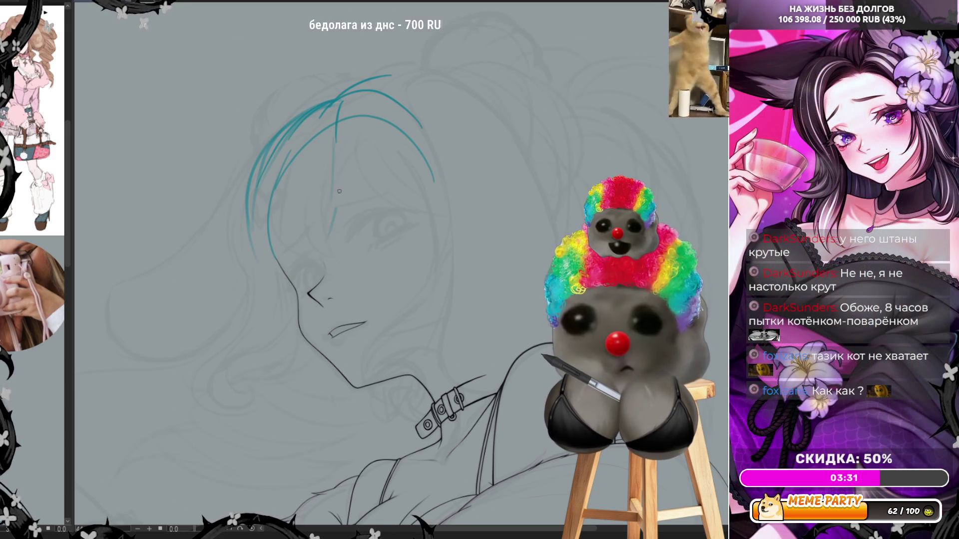
pyautogui.moveTo(323, 167); pyautogui.dragTo(324, 238)
pyautogui.hotkey('ctrl', 'z')
pyautogui.moveTo(324, 169); pyautogui.dragTo(329, 234)
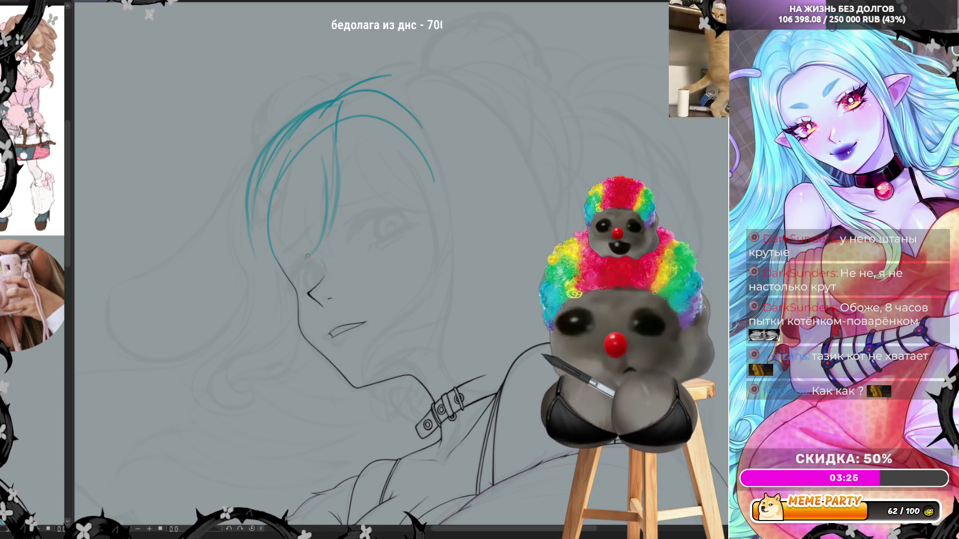
pyautogui.moveTo(331, 201); pyautogui.dragTo(304, 261)
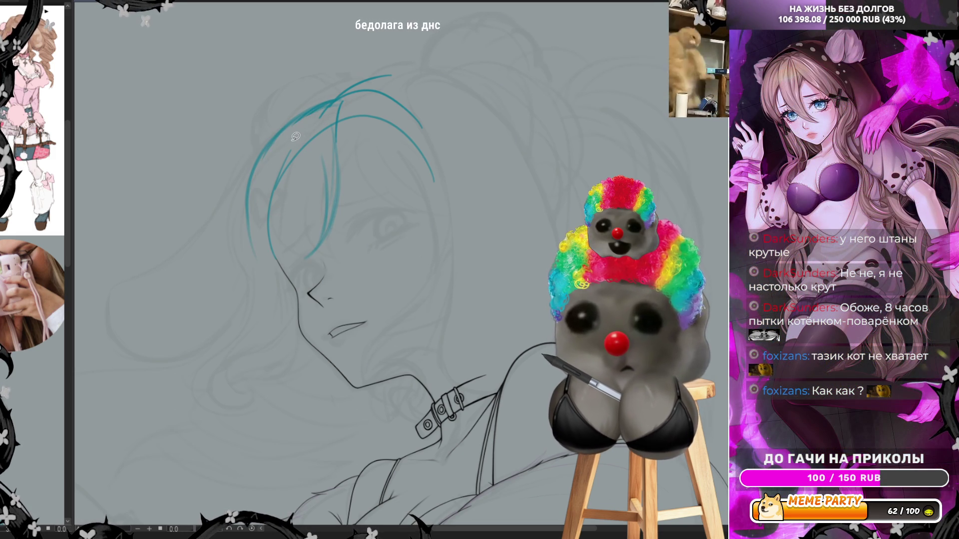
pyautogui.hotkey('ctrl', 'z')
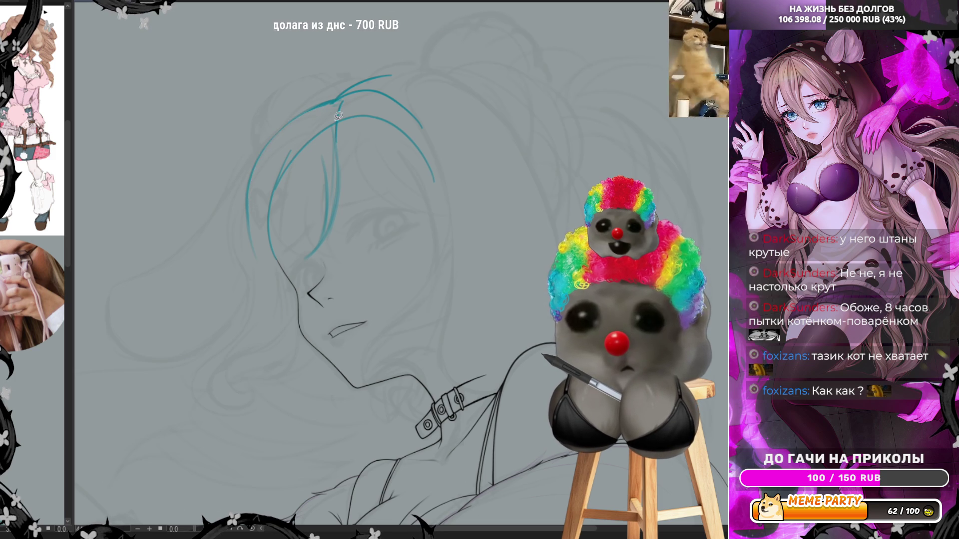
pyautogui.moveTo(321, 148); pyautogui.dragTo(328, 213)
pyautogui.hotkey('ctrl', 'z')
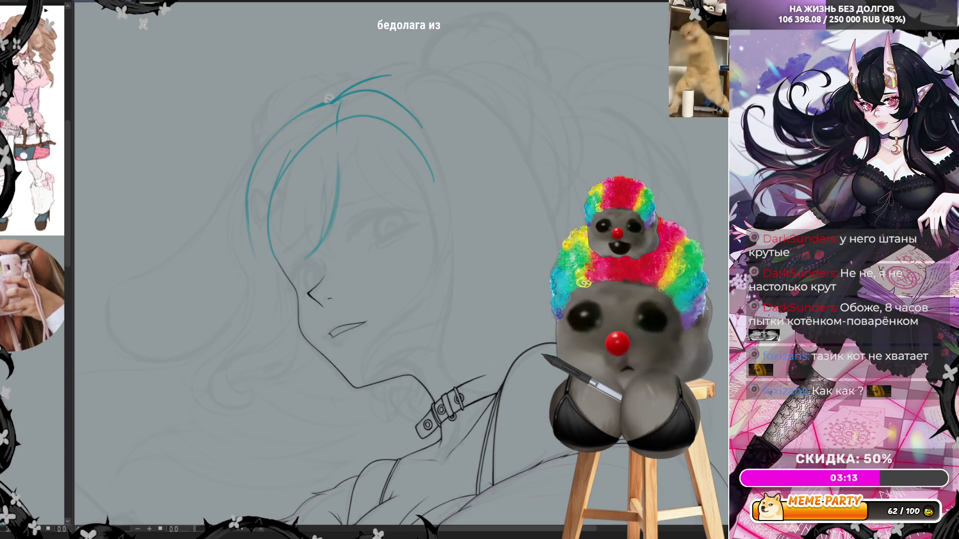
pyautogui.hotkey('ctrl', 'z')
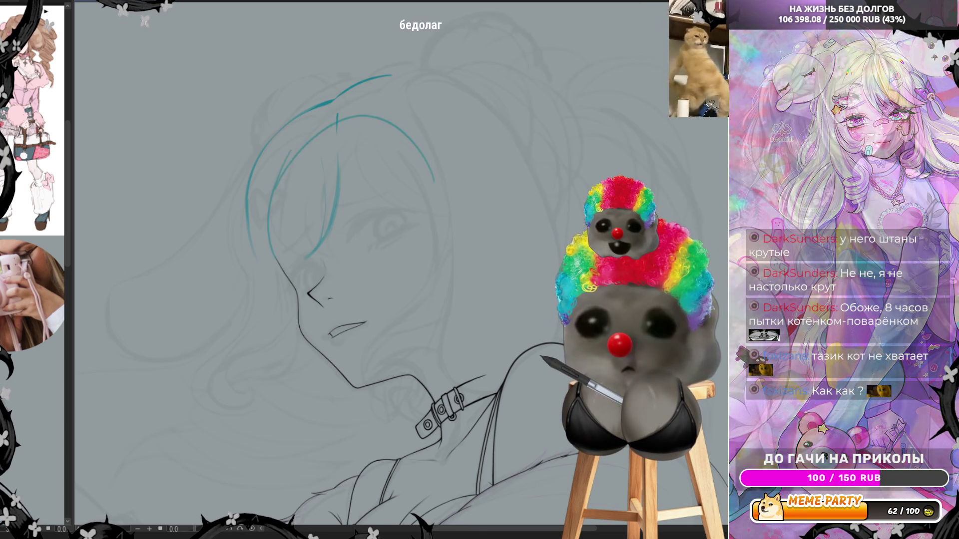
# Extend the top hair line down-left and try joining the top lines into one arc, undoing the bad join.
pyautogui.moveTo(335, 96); pyautogui.dragTo(291, 114)
pyautogui.moveTo(262, 154); pyautogui.dragTo(330, 94)
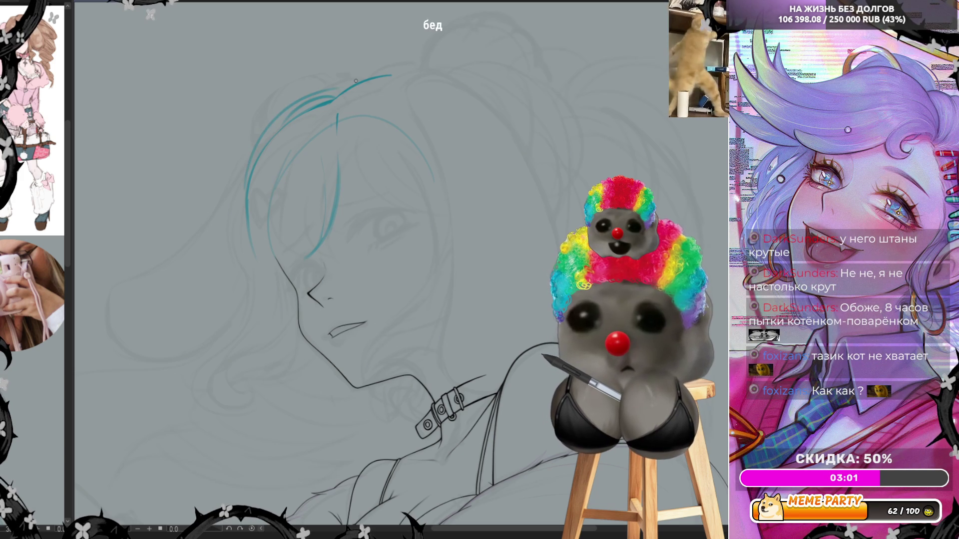
pyautogui.hotkey('ctrl', 'z')
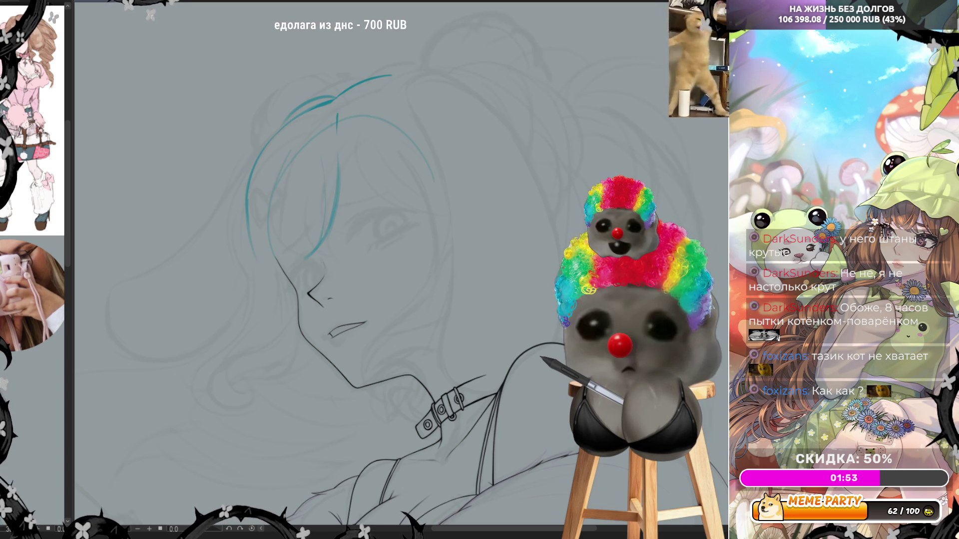
# Recentre the face in view and ink the teal hair arc across the top of the head, redoing misplaced tries.
pyautogui.moveTo(338, 262); pyautogui.dragTo(525, 262)
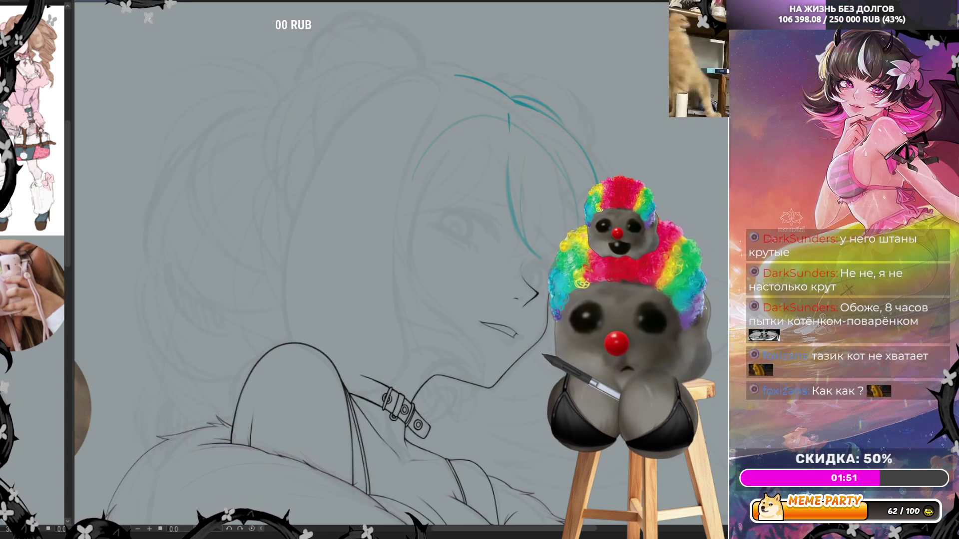
pyautogui.moveTo(487, 300); pyautogui.dragTo(323, 296)
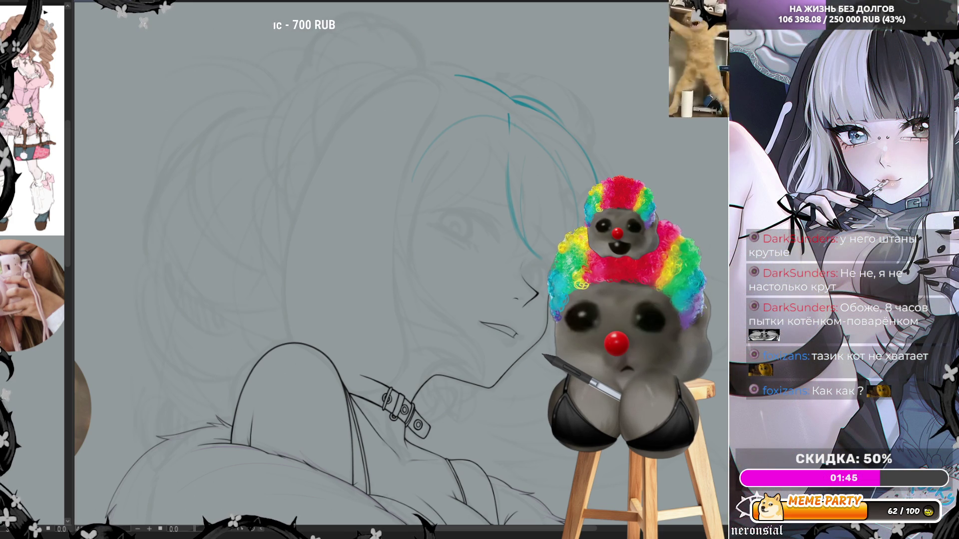
pyautogui.scroll(-1, 363, 162)
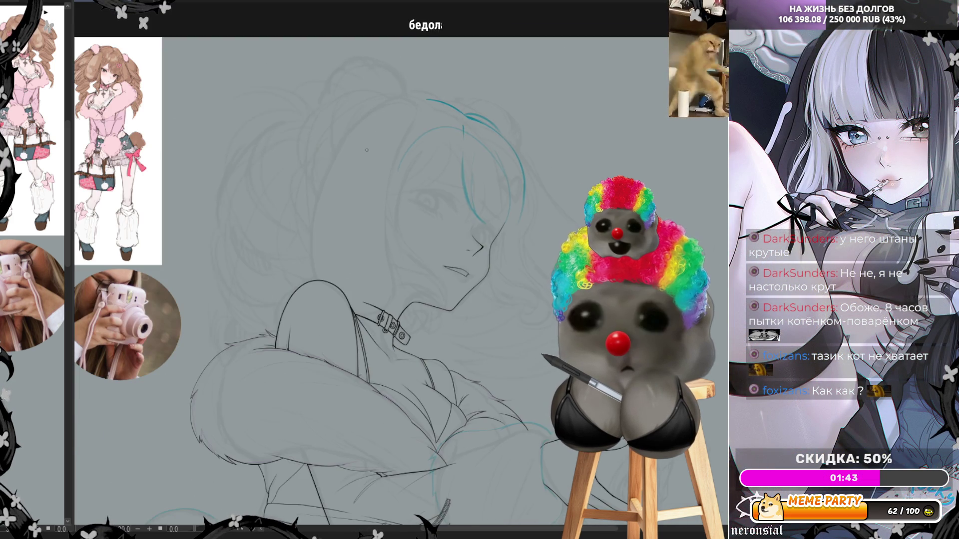
pyautogui.scroll(-1, 313, 69)
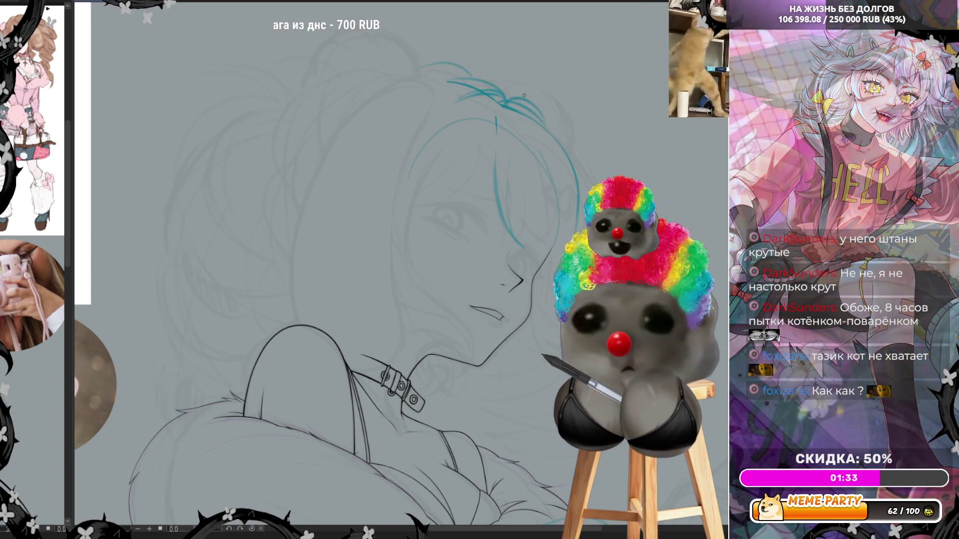
pyautogui.moveTo(463, 81); pyautogui.dragTo(393, 74)
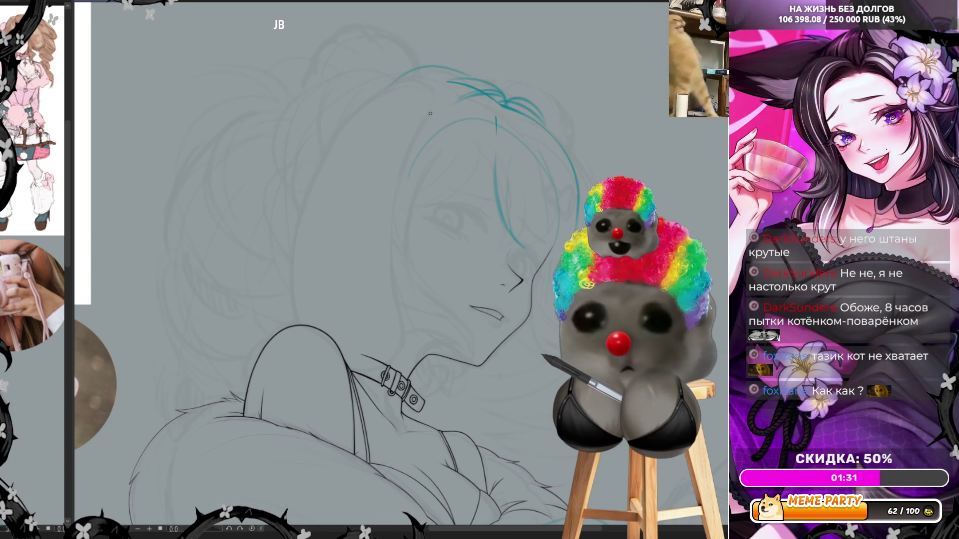
pyautogui.hotkey('ctrl', 'z')
pyautogui.moveTo(355, 105); pyautogui.dragTo(480, 83)
pyautogui.hotkey('ctrl', 'z')
pyautogui.moveTo(338, 114); pyautogui.dragTo(479, 82)
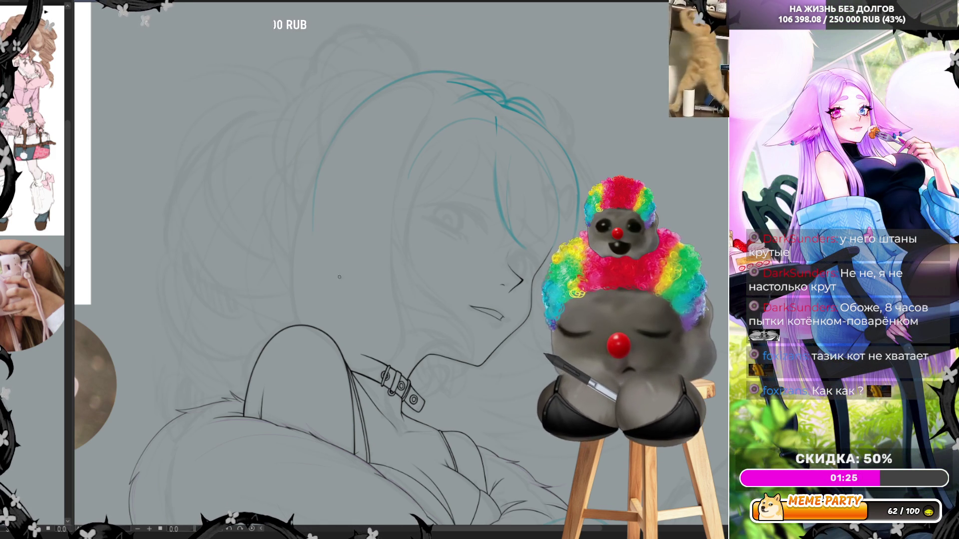
# Ink strands beside the face and neck, outline the ear, add a long side strand, then mirror the view to check.
pyautogui.moveTo(336, 141); pyautogui.dragTo(313, 228)
pyautogui.moveTo(338, 343); pyautogui.dragTo(358, 314)
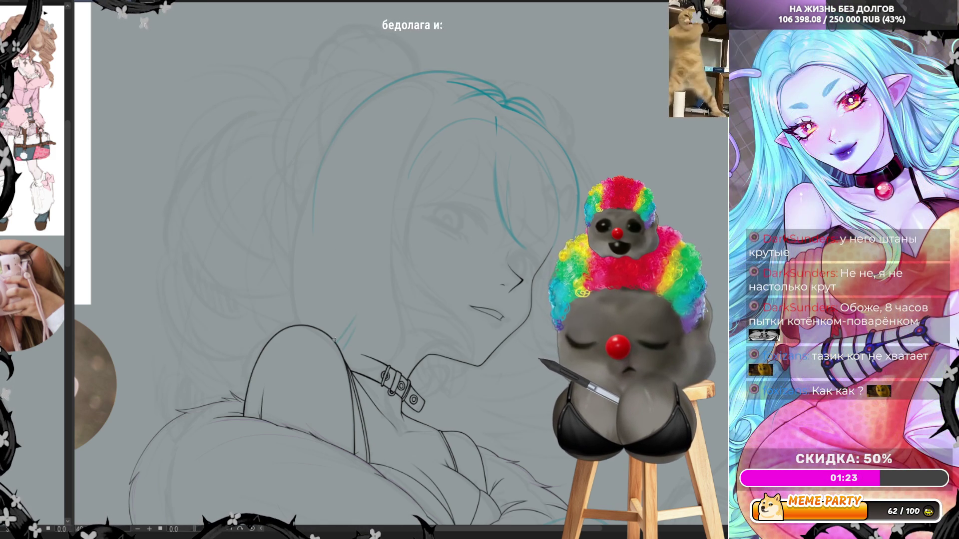
pyautogui.moveTo(366, 259); pyautogui.dragTo(373, 287)
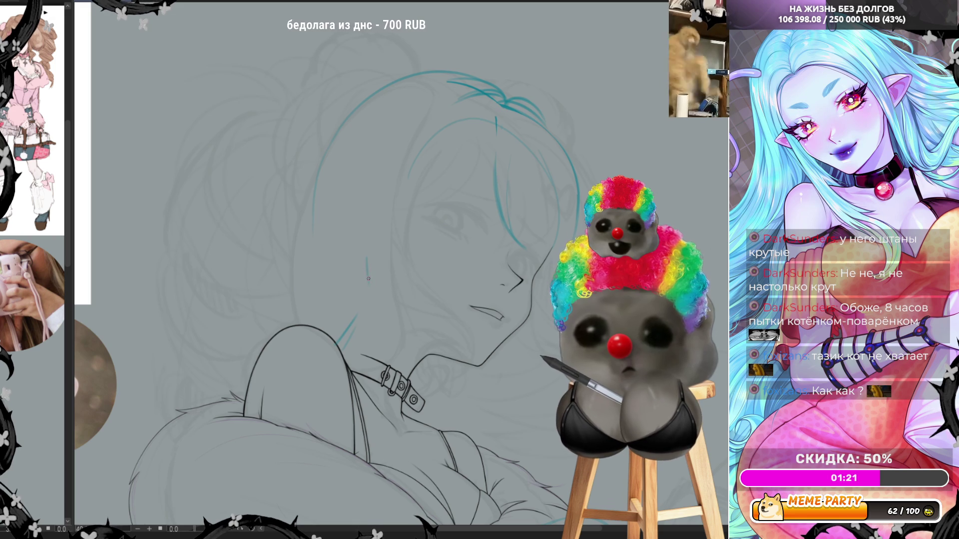
pyautogui.moveTo(373, 169); pyautogui.dragTo(368, 247)
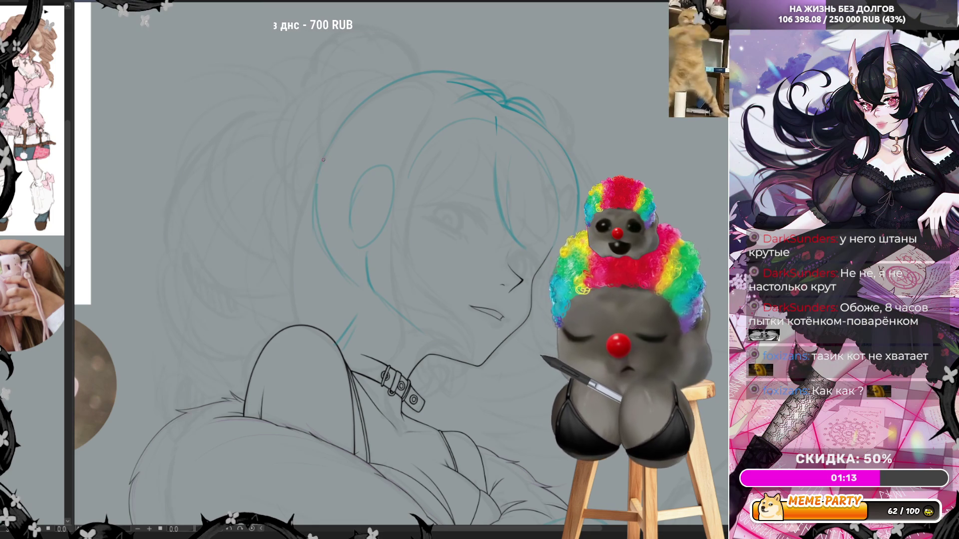
pyautogui.moveTo(321, 220); pyautogui.dragTo(373, 84)
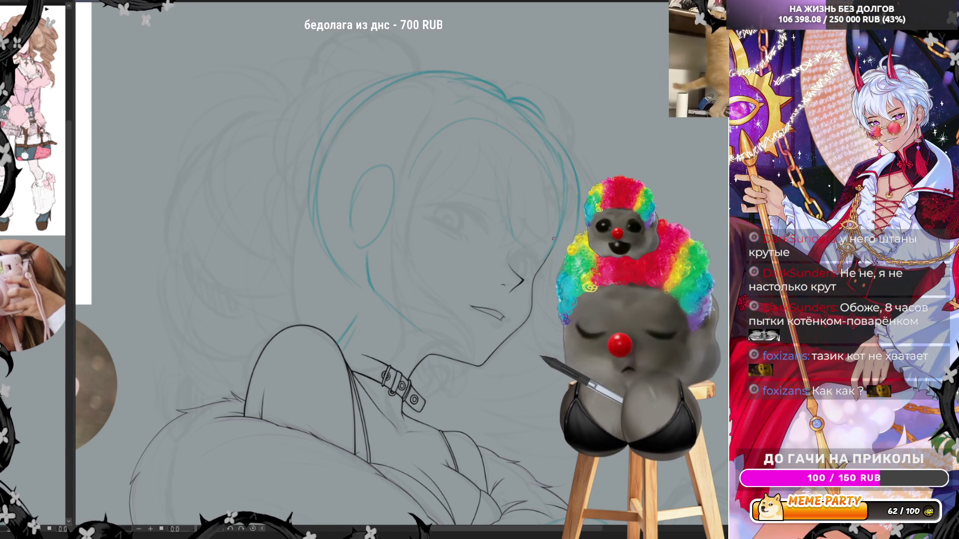
pyautogui.press('h')
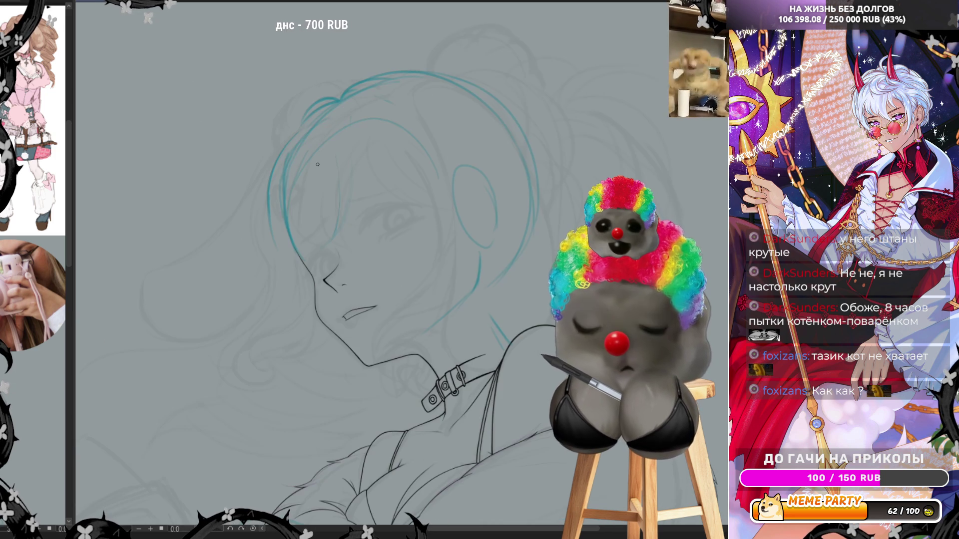
# On the flipped view, ink a clean strand beside the face and extend the top hair stroke, undoing the stray outer-edge line.
pyautogui.moveTo(288, 222); pyautogui.dragTo(306, 152)
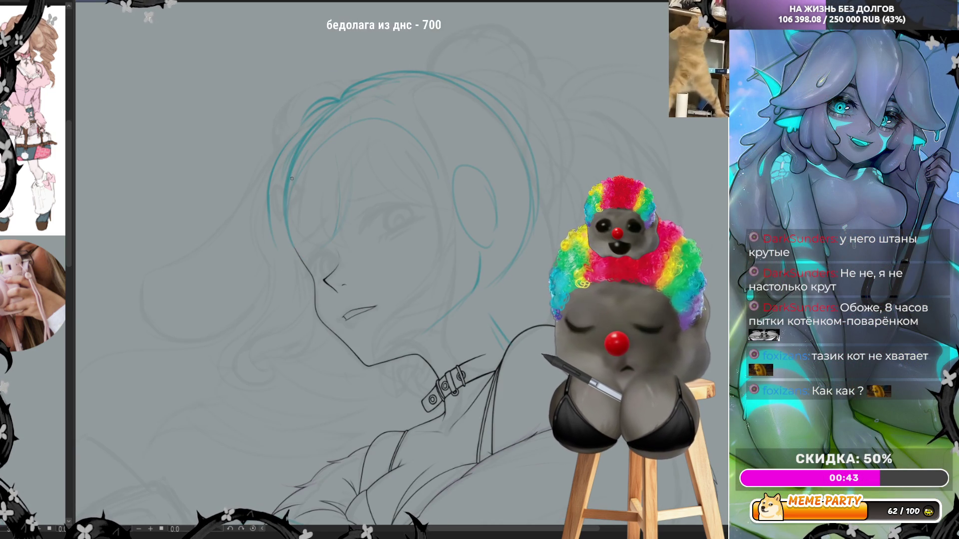
pyautogui.moveTo(288, 193); pyautogui.dragTo(346, 108)
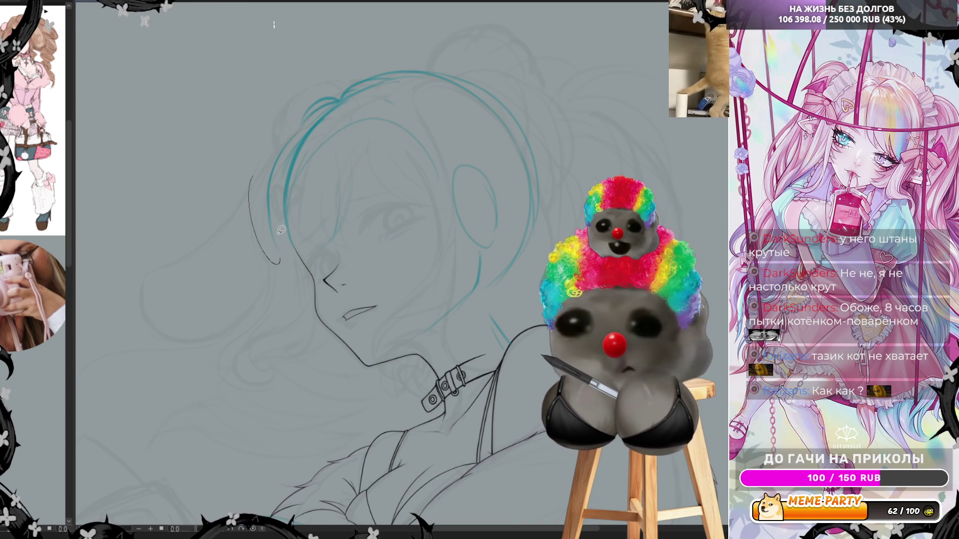
pyautogui.moveTo(285, 219); pyautogui.dragTo(359, 78)
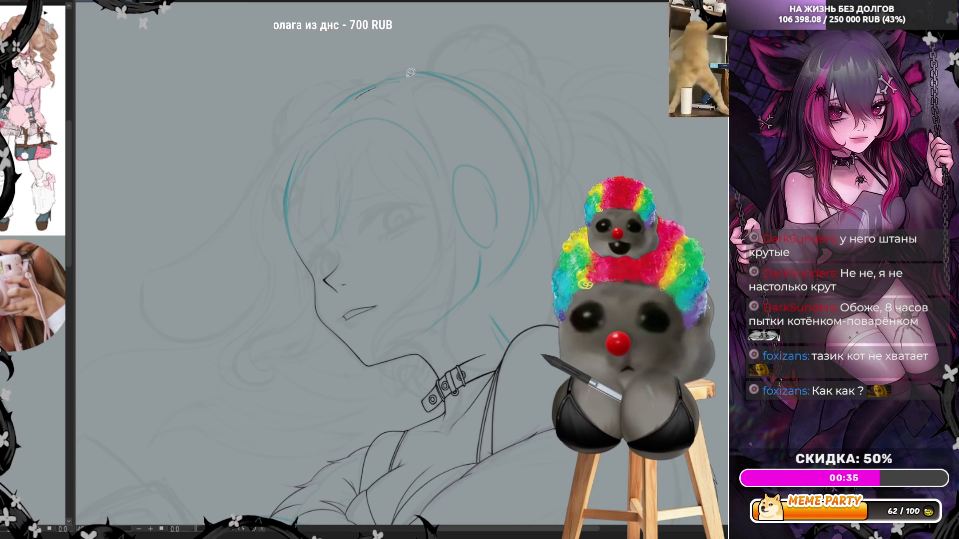
pyautogui.moveTo(370, 85); pyautogui.dragTo(325, 122)
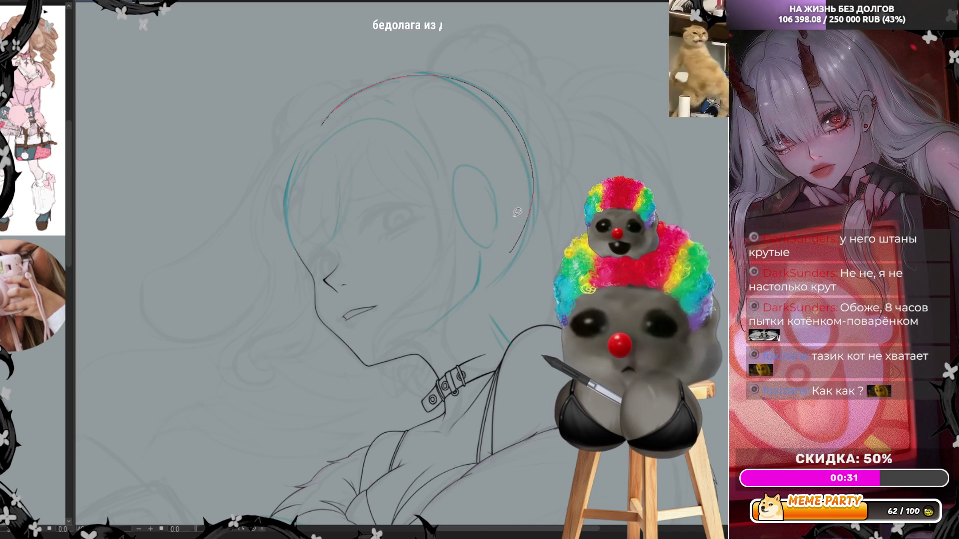
pyautogui.moveTo(509, 248); pyautogui.dragTo(480, 139)
pyautogui.hotkey('ctrl', 'z')
pyautogui.hotkey('ctrl', 'z')
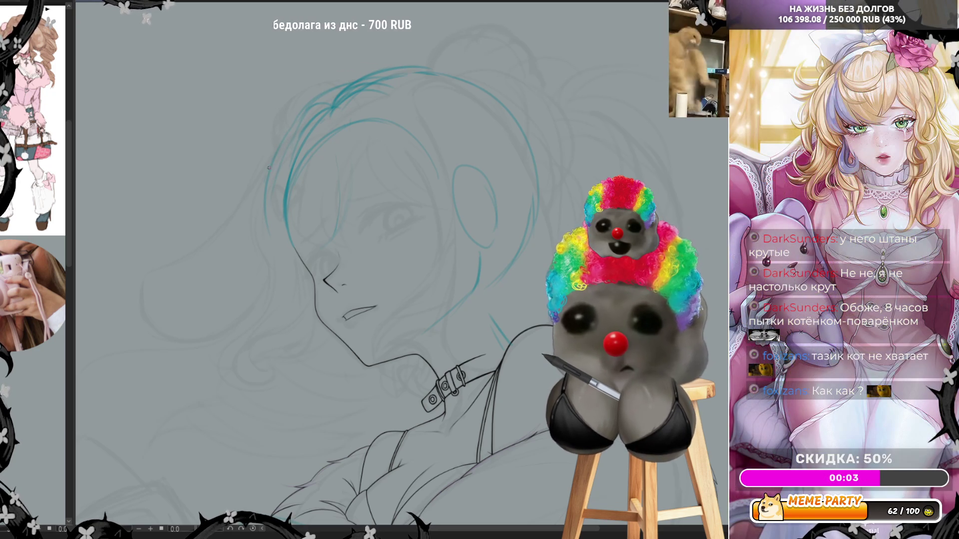
# Add three teal strands down the left side of the head and return the canvas to its normal orientation.
pyautogui.moveTo(277, 152); pyautogui.dragTo(255, 243)
pyautogui.moveTo(279, 150); pyautogui.dragTo(264, 249)
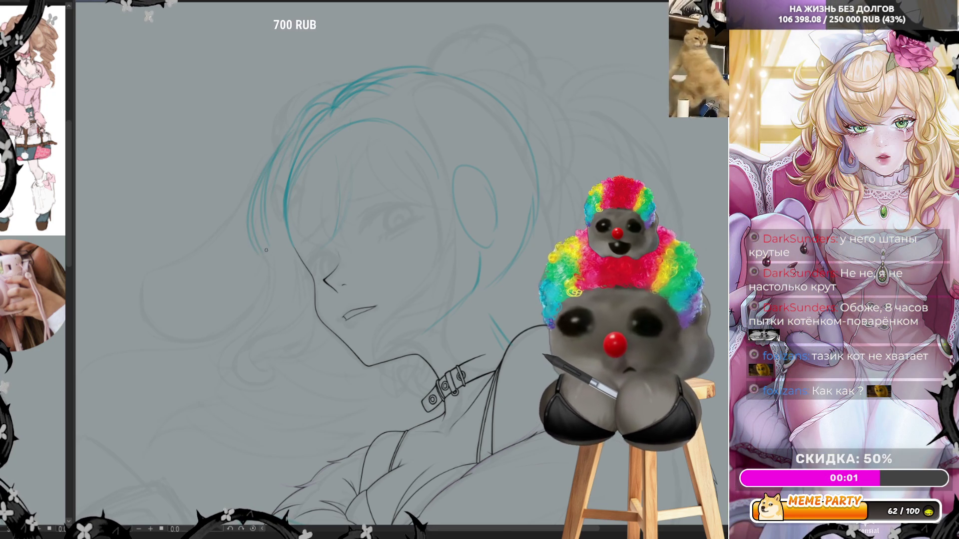
pyautogui.moveTo(260, 200); pyautogui.dragTo(255, 252)
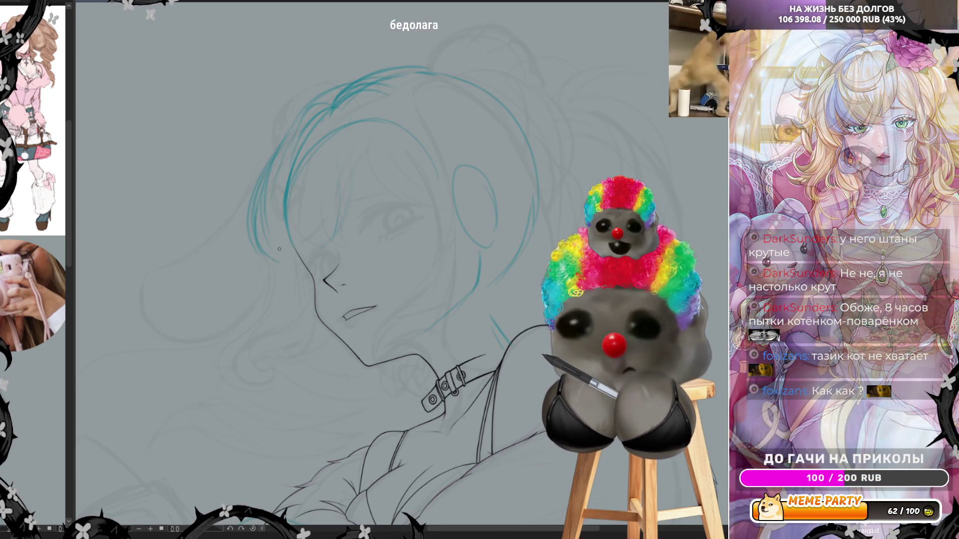
pyautogui.press('h')
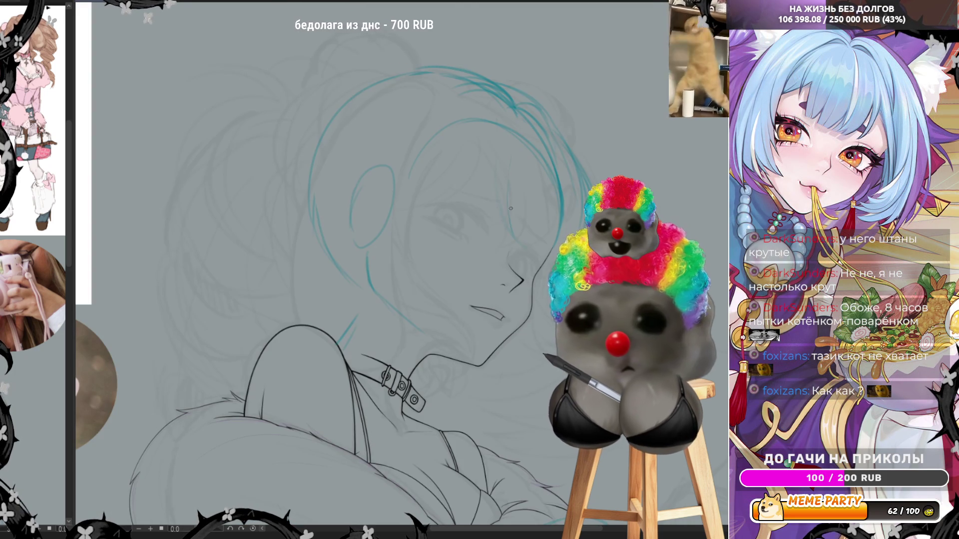
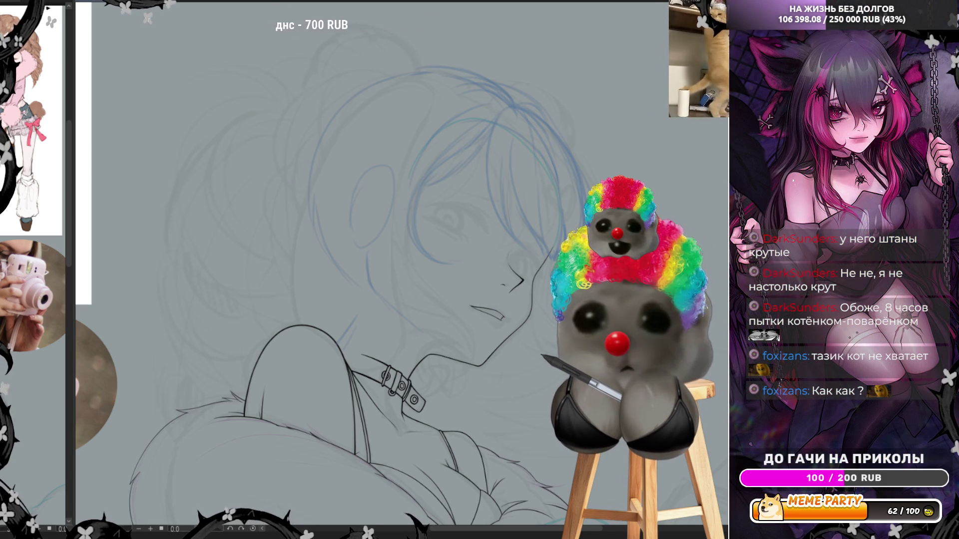
# Mirror the canvas view horizontally with the H shortcut to check the face from the opposite side.
pyautogui.press('h')
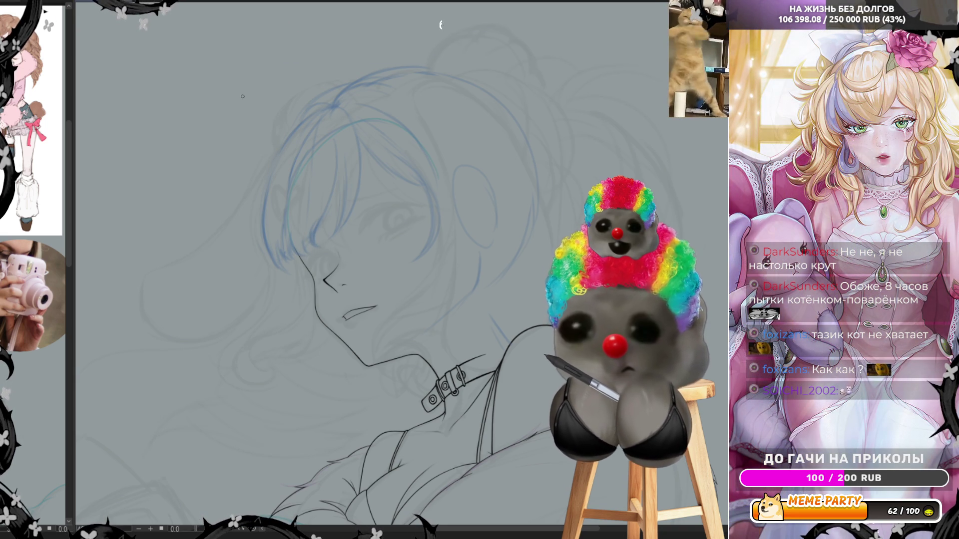
# Flip the canvas view back to its normal orientation with the face looking right.
pyautogui.press('h')
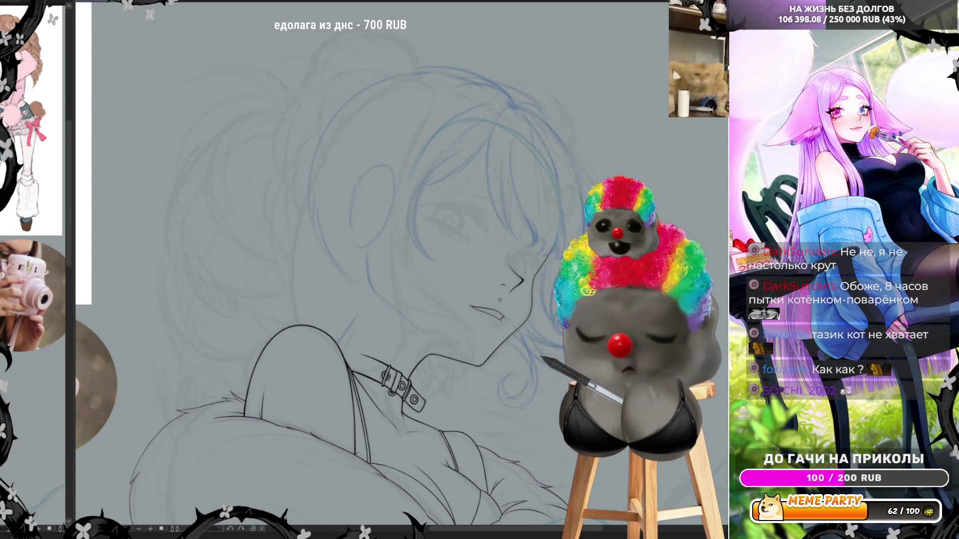
pyautogui.scroll(-3, 474, 277)
pyautogui.scroll(3, 507, 212)
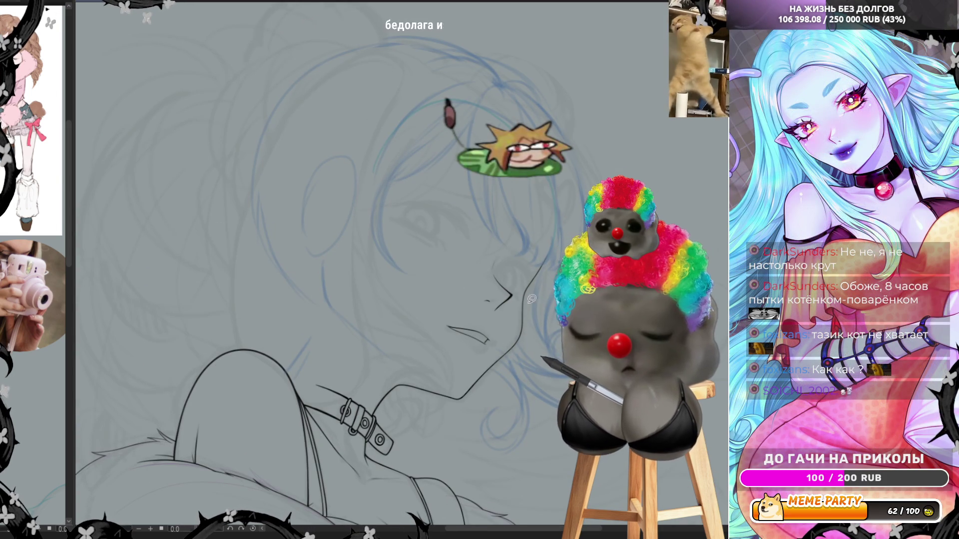
# Try ink strokes along the chin, jaw and neck and undo each of them.
pyautogui.moveTo(472, 401); pyautogui.dragTo(462, 462)
pyautogui.moveTo(464, 368); pyautogui.dragTo(558, 308)
pyautogui.hotkey('ctrl', 'z')
pyautogui.hotkey('ctrl', 'z')
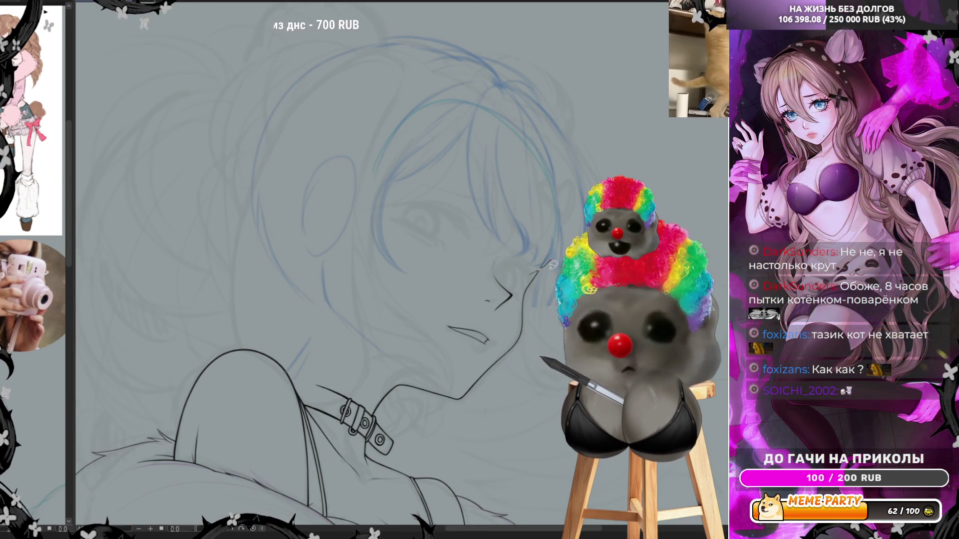
pyautogui.moveTo(537, 272); pyautogui.dragTo(552, 263)
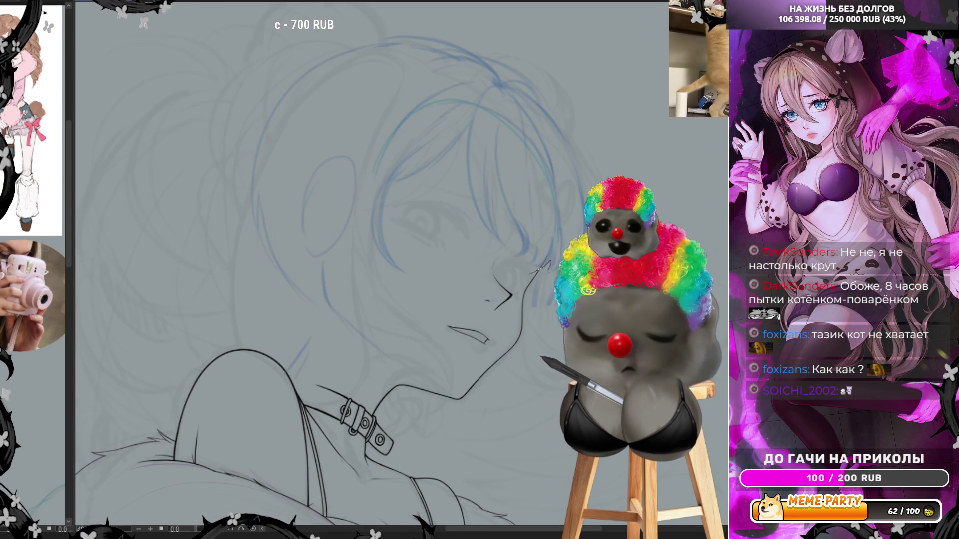
pyautogui.hotkey('ctrl', 'z')
# Try a thin stroke near the eye, undo all strokes beside the eye, and mirror the view again.
pyautogui.moveTo(514, 219); pyautogui.dragTo(520, 249)
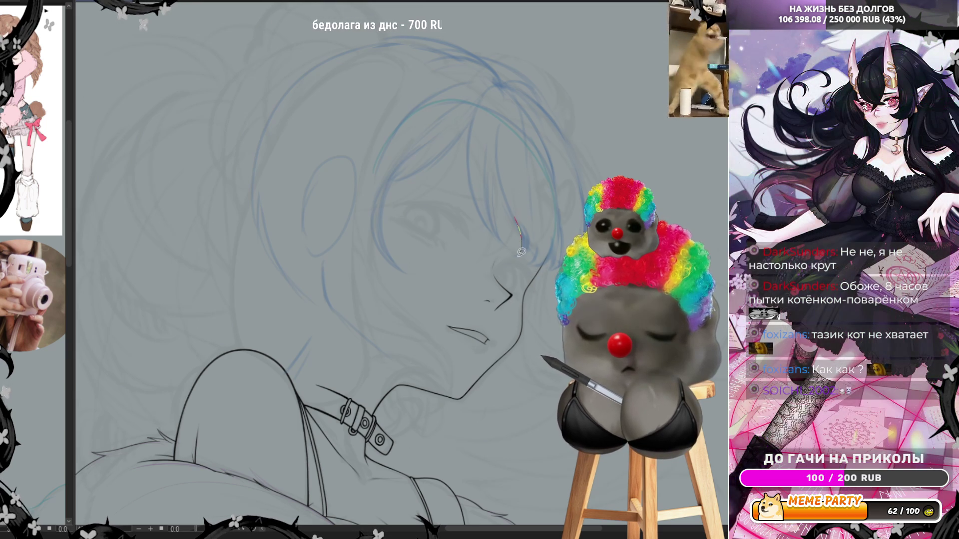
pyautogui.hotkey('ctrl', 'z')
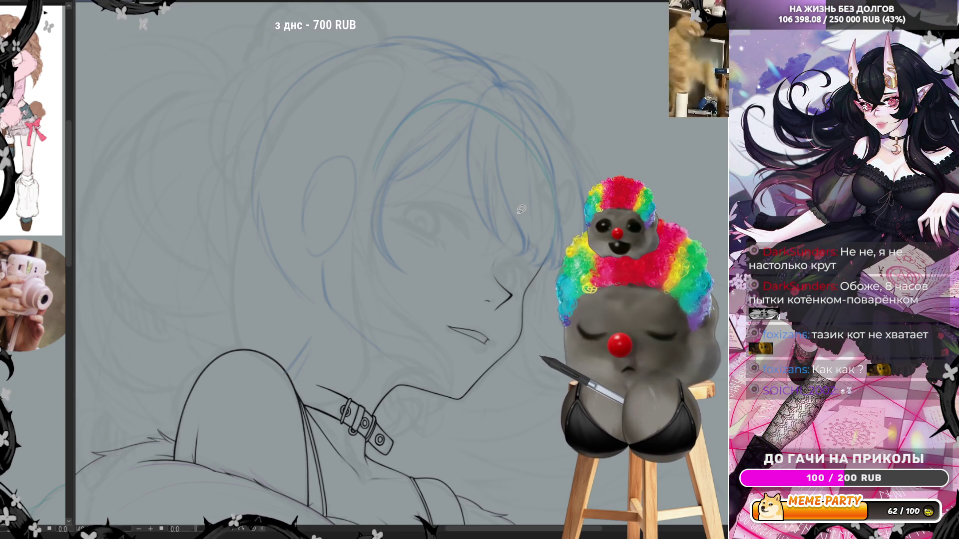
pyautogui.hotkey('ctrl', 'z')
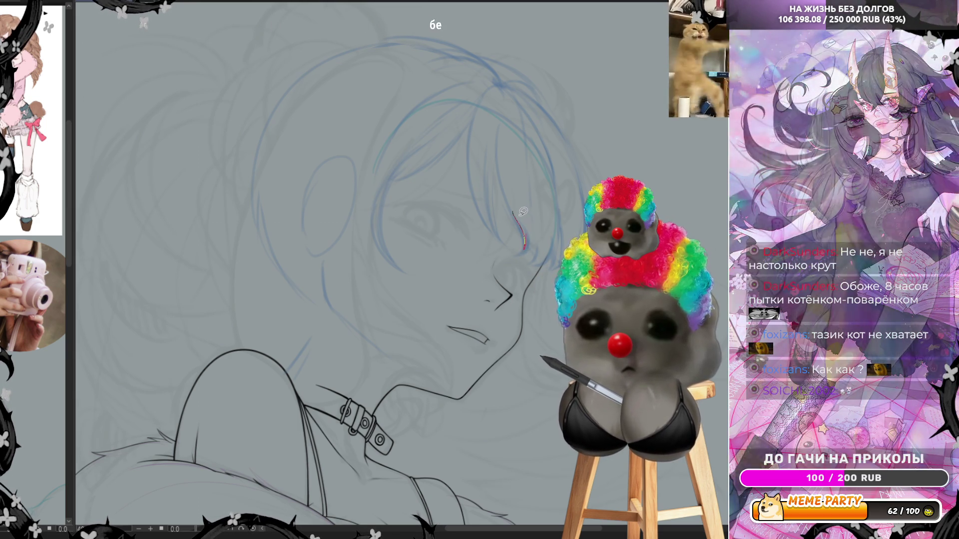
pyautogui.hotkey('ctrl', 'z')
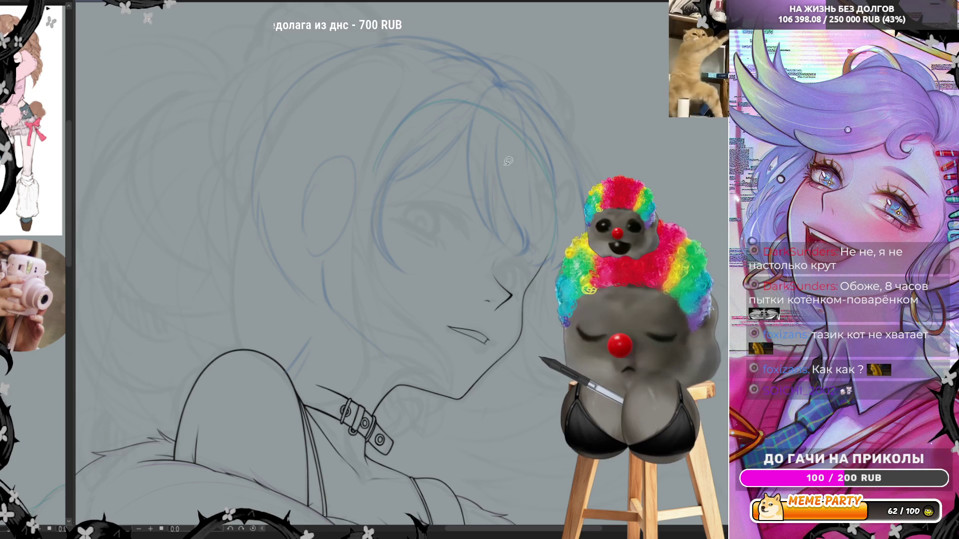
pyautogui.press('h')
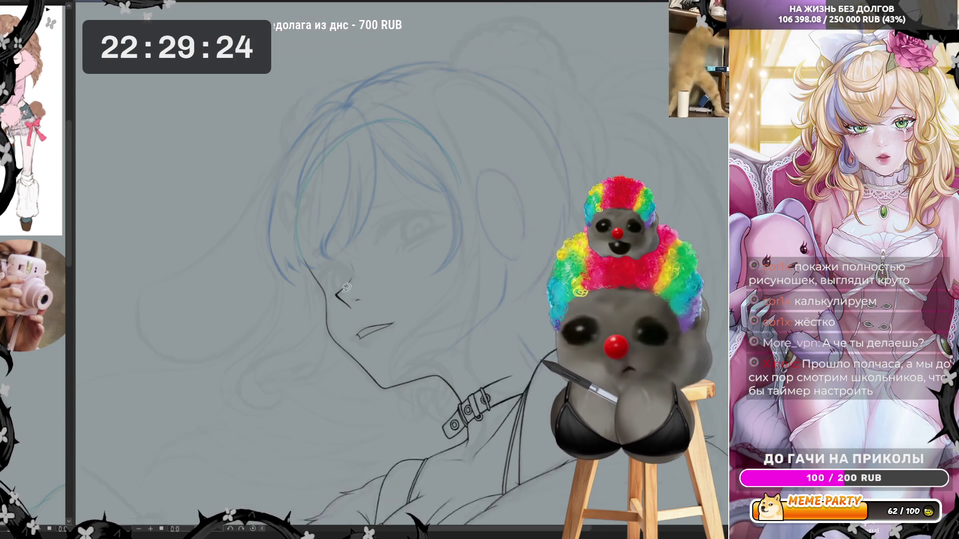
# Zoom out and in to settle on a medium view of the figure's face and collar.
pyautogui.hotkey('ctrl', '-')
pyautogui.hotkey('ctrl', '-')
pyautogui.hotkey('ctrl', '-')
pyautogui.hotkey('ctrl', '+')
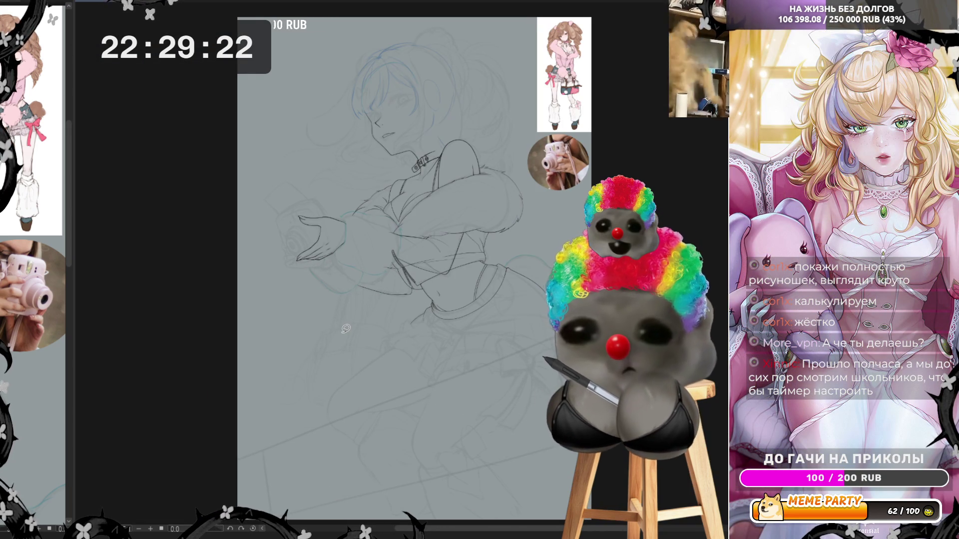
pyautogui.hotkey('ctrl', '-')
pyautogui.hotkey('ctrl', '+')
pyautogui.hotkey('ctrl', '+')
pyautogui.hotkey('ctrl', '-')
pyautogui.scroll(1, 508, 227)
pyautogui.scroll(1, 507, 228)
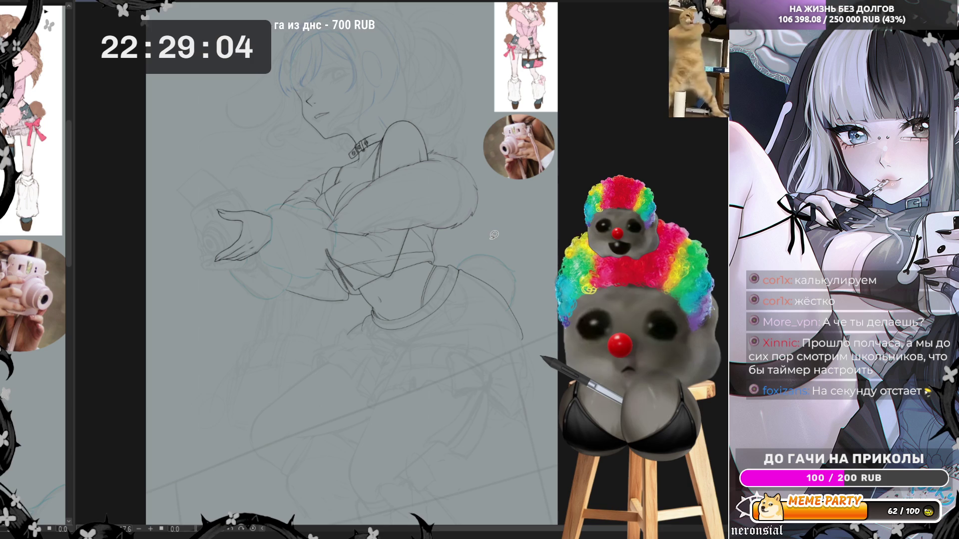
pyautogui.scroll(-2, 494, 234)
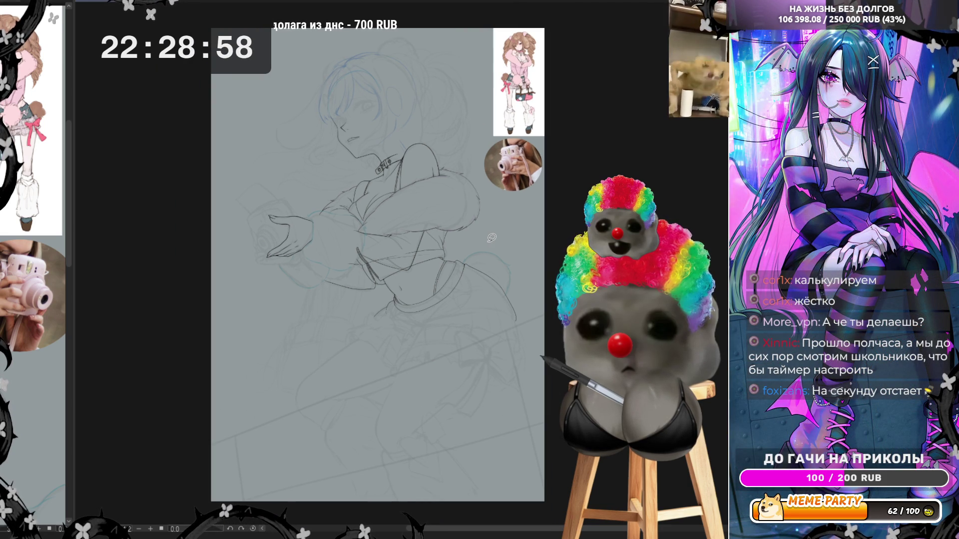
pyautogui.scroll(2, 491, 238)
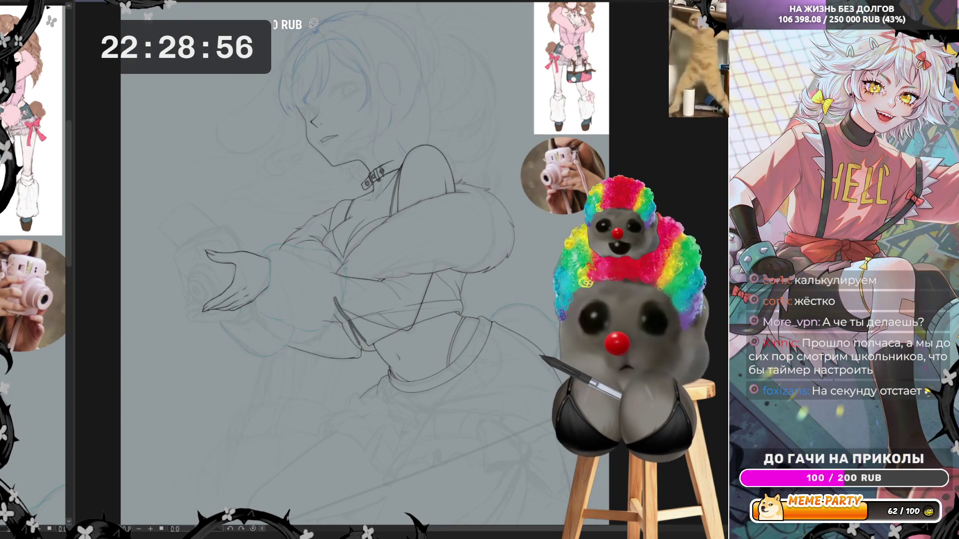
pyautogui.scroll(1, 314, 23)
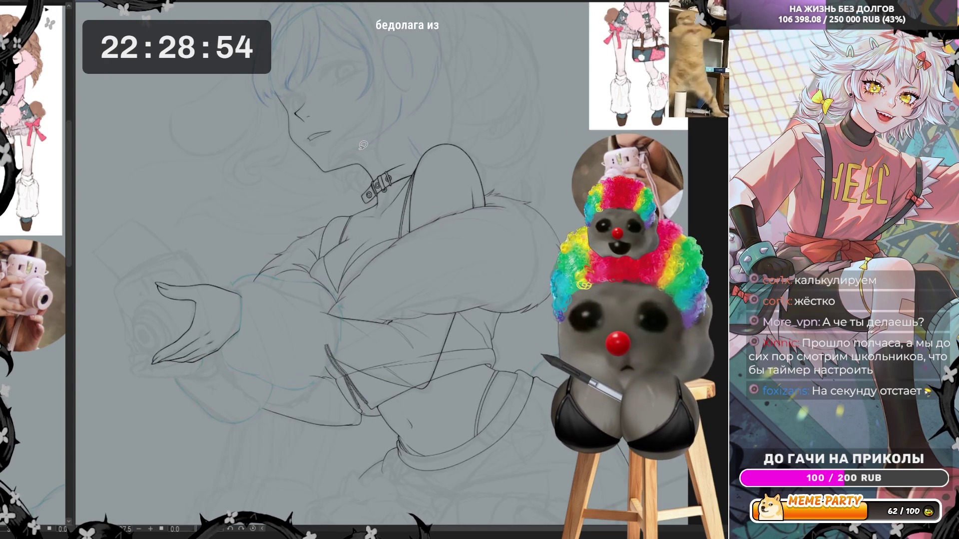
pyautogui.scroll(1, 362, 145)
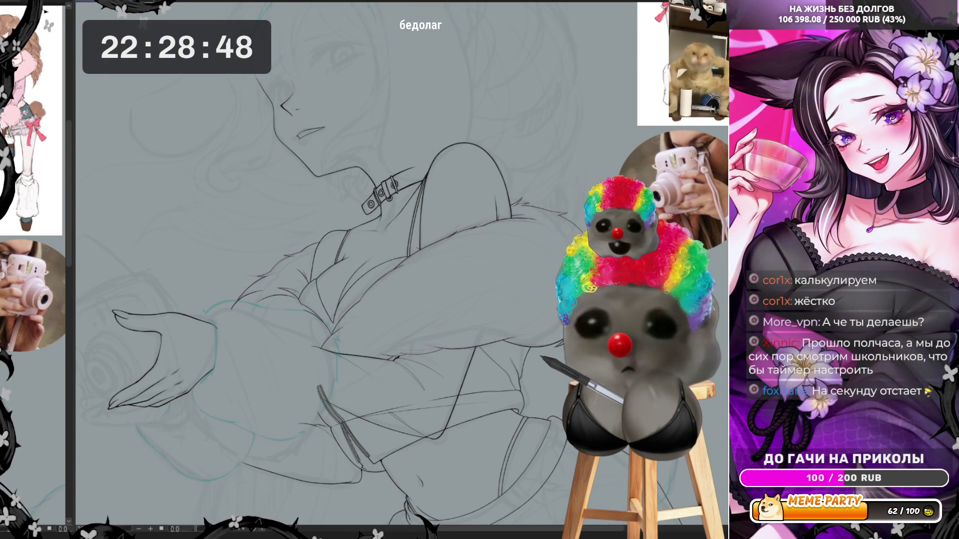
pyautogui.scroll(-1, 317, 37)
pyautogui.scroll(-1, 317, 38)
pyautogui.scroll(1, 318, 38)
pyautogui.scroll(1, 317, 37)
pyautogui.scroll(1, 317, 38)
pyautogui.scroll(1, 317, 37)
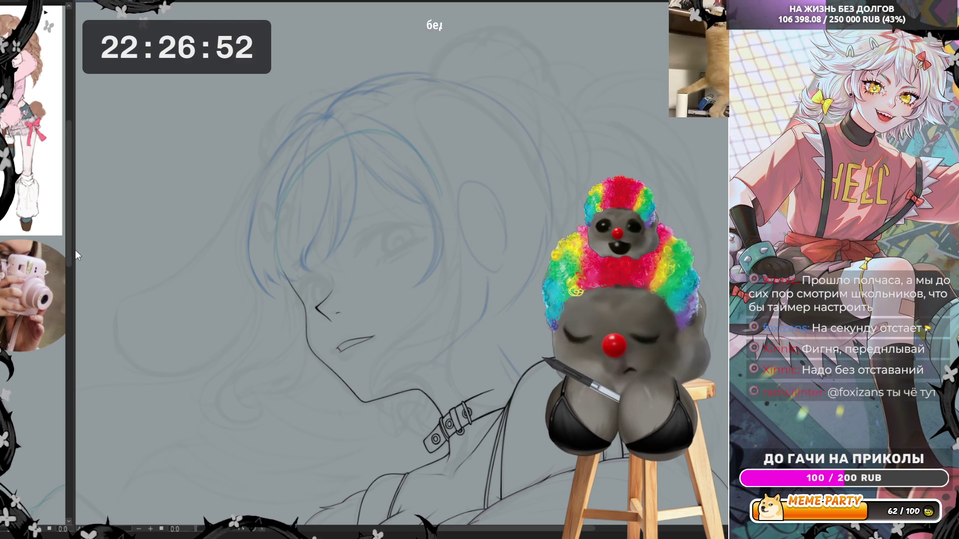
# Enlarge the outfit reference picture for a clearer look at the collar and buckle.
pyautogui.moveTo(72, 250); pyautogui.dragTo(127, 250)
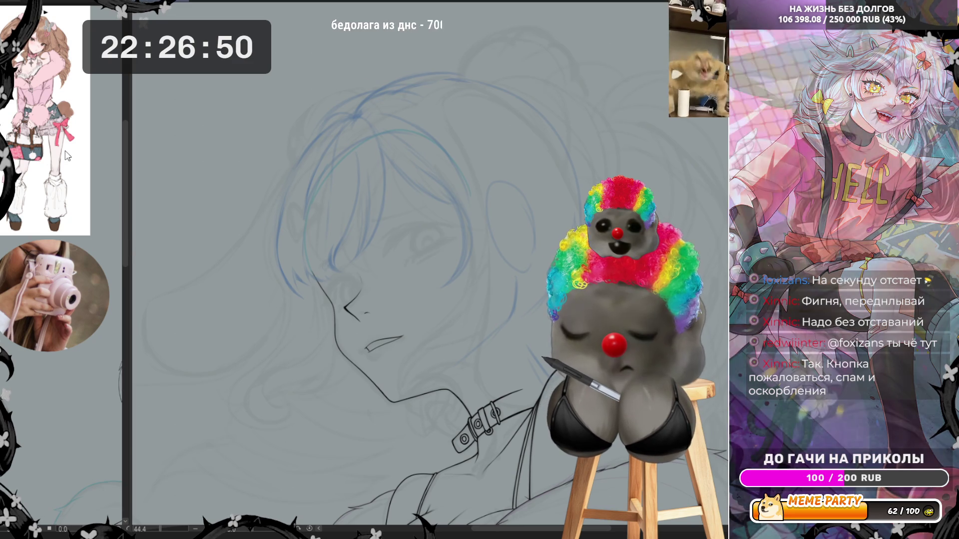
pyautogui.moveTo(62, 388); pyautogui.dragTo(61, 493)
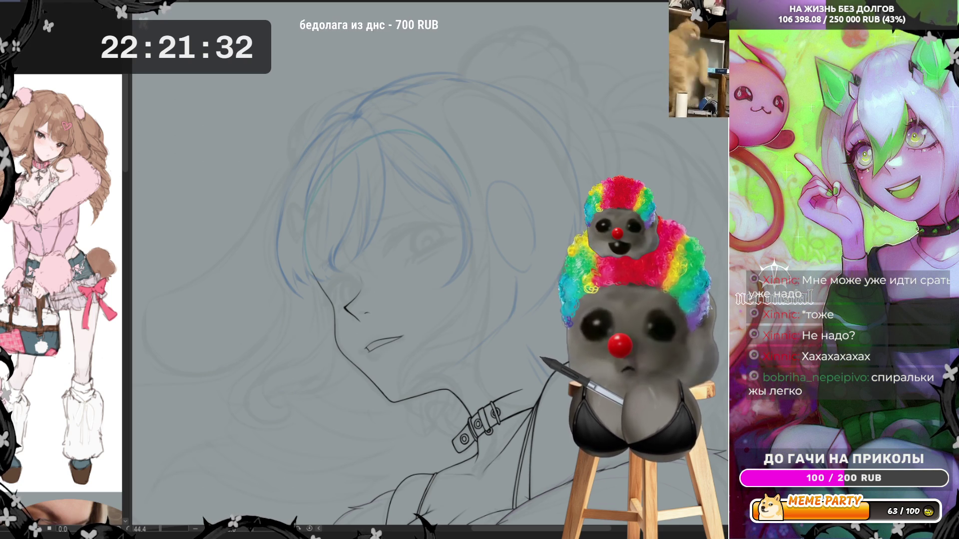
pyautogui.scroll(-1, 440, 235)
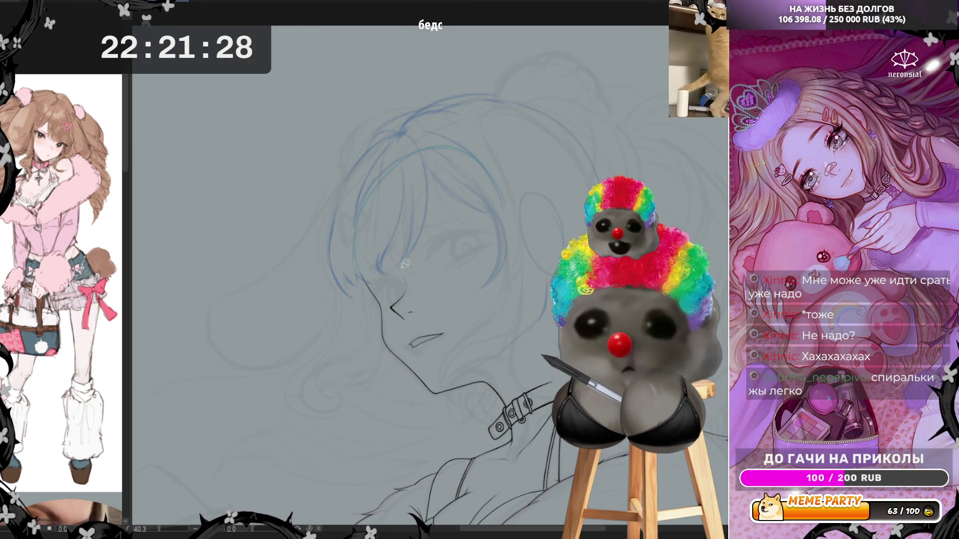
# Ink short curves beside the eye and near the nose and mouth, tilting the canvas to a comfortable angle.
pyautogui.moveTo(386, 283); pyautogui.dragTo(385, 259)
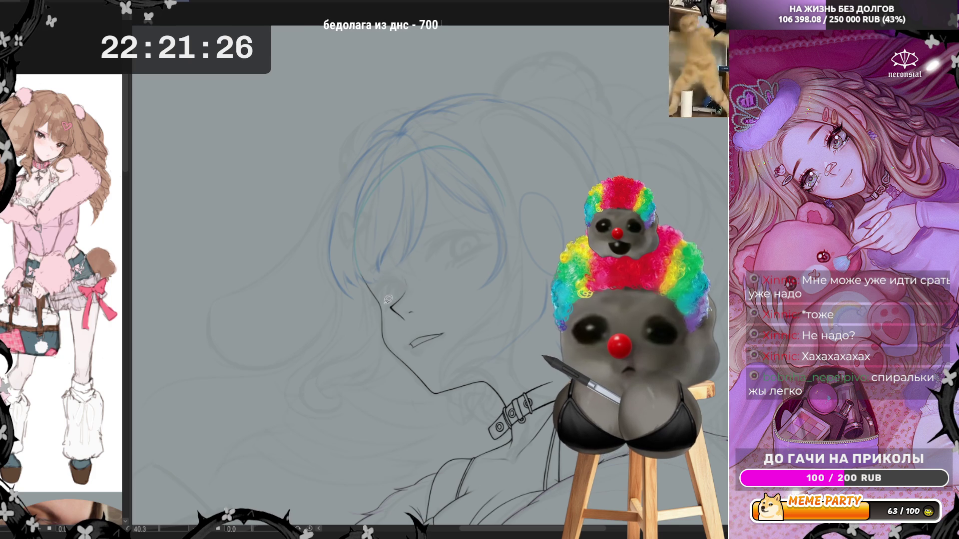
pyautogui.moveTo(259, 532); pyautogui.dragTo(246, 530)
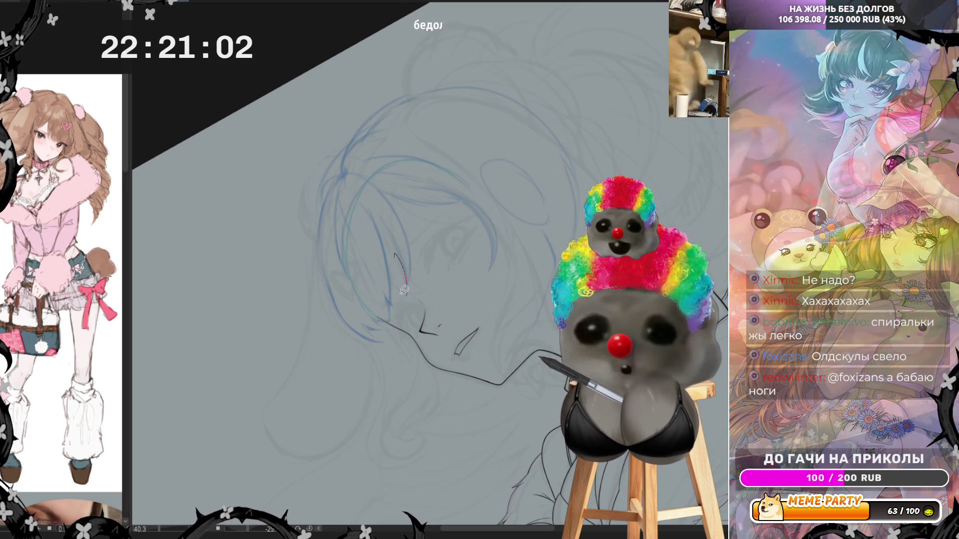
pyautogui.moveTo(405, 292)
pyautogui.mouseDown()
pyautogui.moveTo(412, 234)
pyautogui.moveTo(422, 273)
pyautogui.mouseUp()
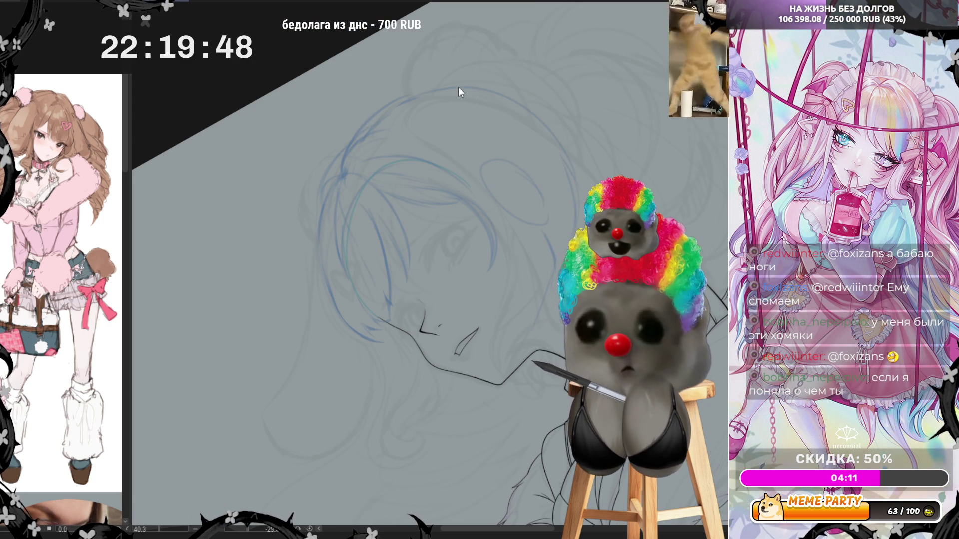
# Zoom out to the whole page and delete the hamster toy reference image from the canvas.
pyautogui.hotkey('ctrl', '-')
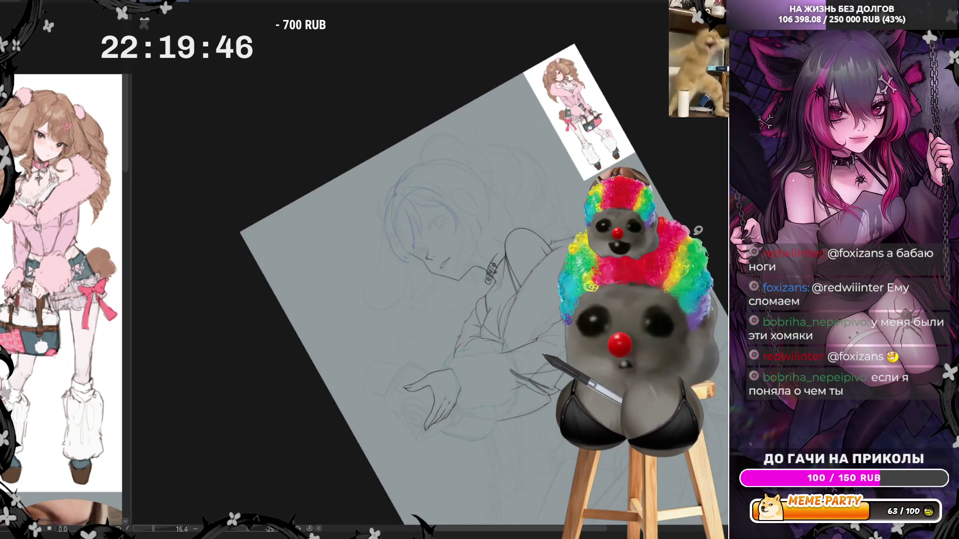
pyautogui.hotkey('ctrl', '-')
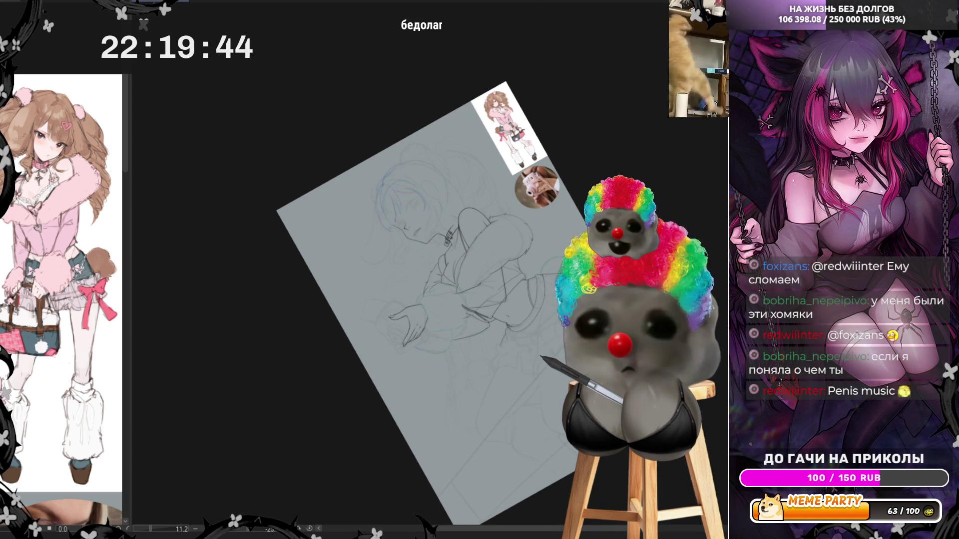
pyautogui.scroll(2, 476, 54)
pyautogui.scroll(2, 477, 54)
pyautogui.scroll(2, 476, 54)
pyautogui.scroll(1, 477, 54)
pyautogui.scroll(2, 510, 91)
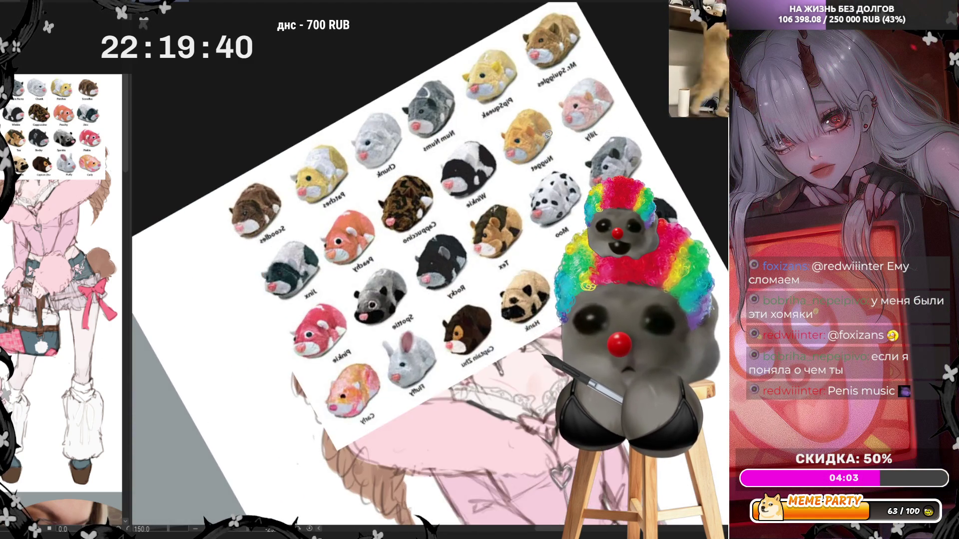
pyautogui.scroll(2, 547, 134)
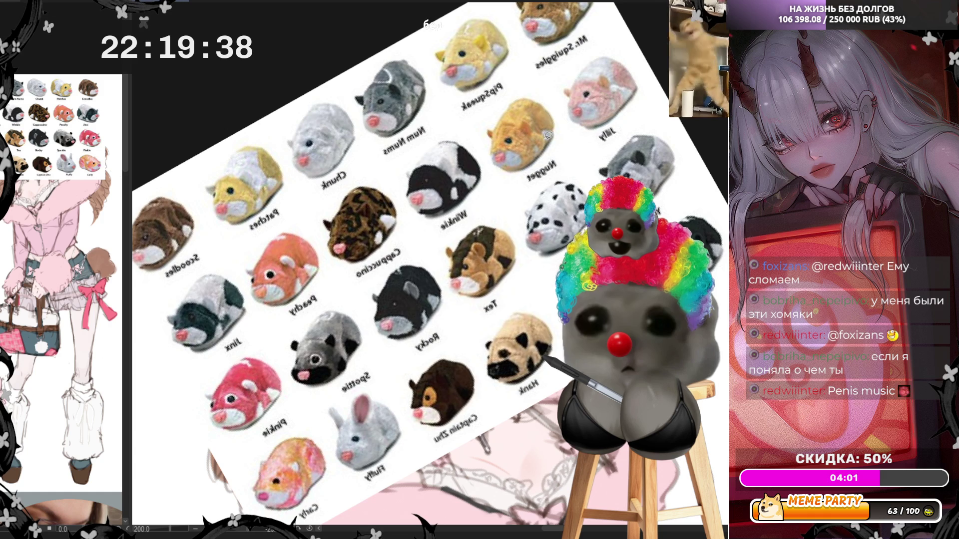
pyautogui.scroll(-1, 537, 158)
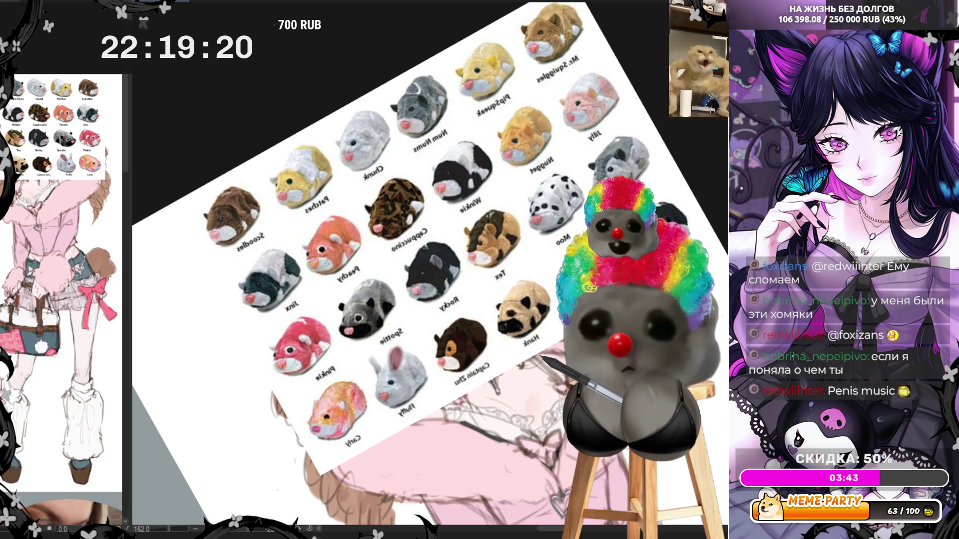
pyautogui.press('Delete')
pyautogui.scroll(-3, 426, 130)
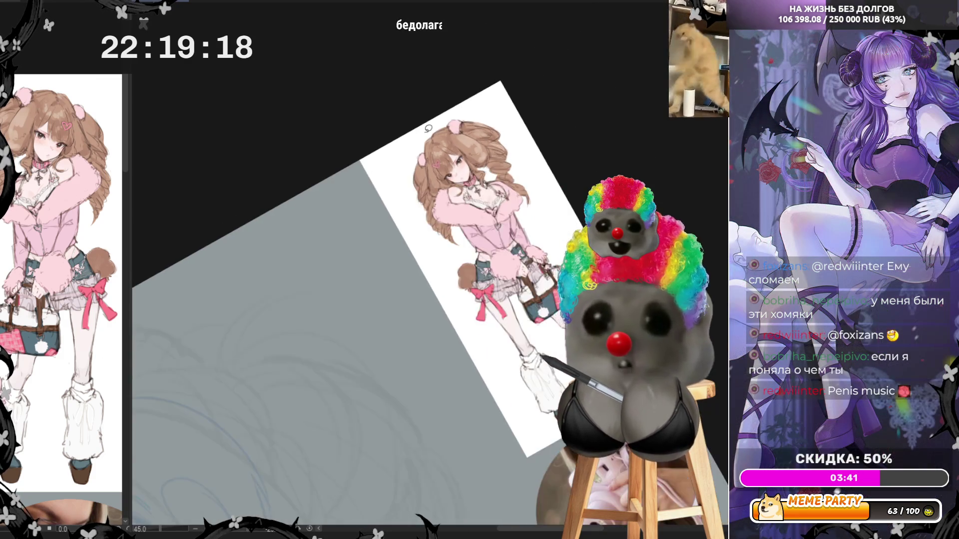
pyautogui.scroll(3, 425, 128)
pyautogui.scroll(3, 425, 129)
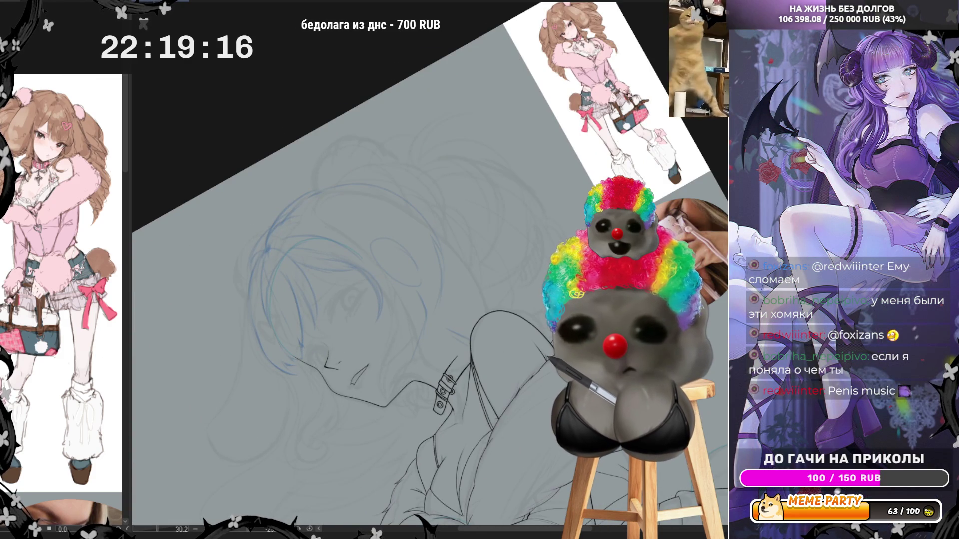
pyautogui.scroll(1, 347, 268)
pyautogui.scroll(1, 347, 269)
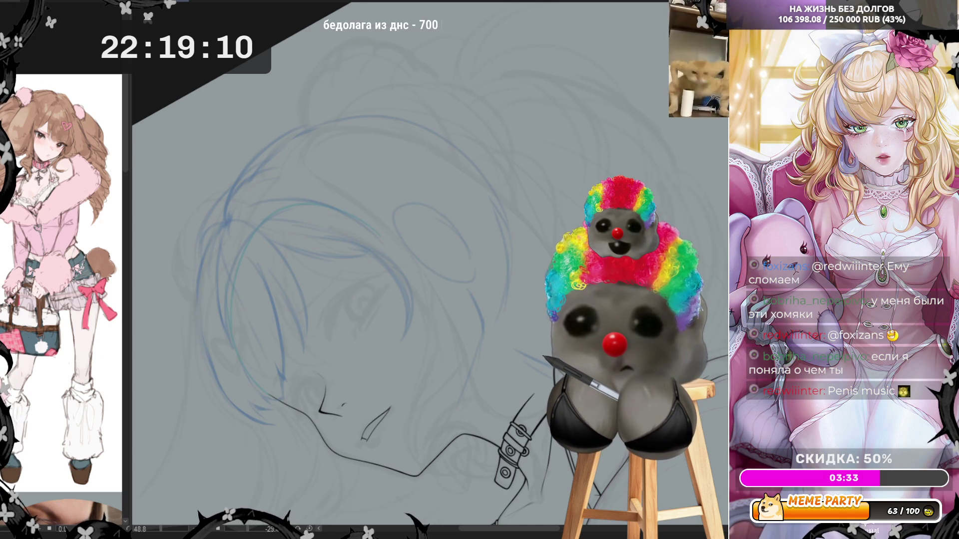
pyautogui.scroll(1, 352, 340)
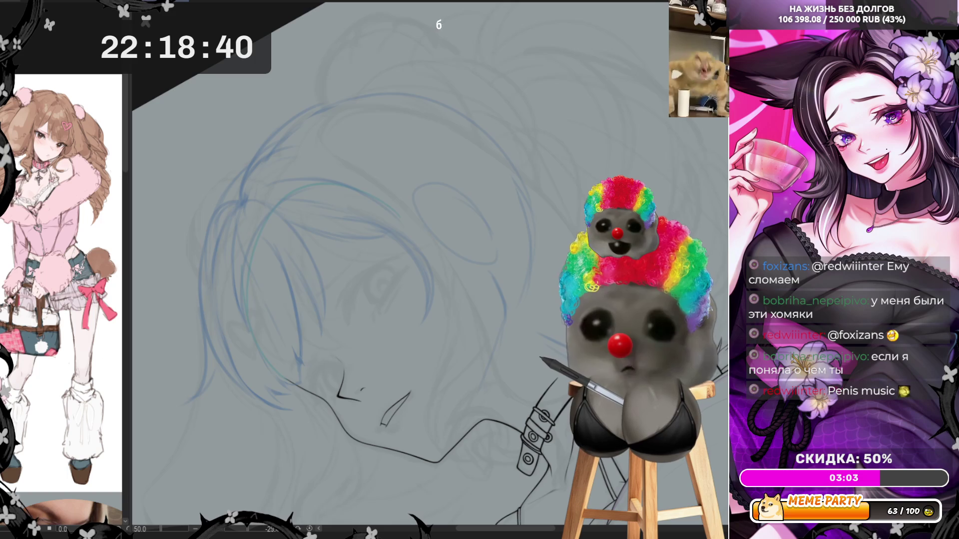
# Pan the canvas to bring the shoulder and collar area into view.
pyautogui.moveTo(532, 438); pyautogui.dragTo(367, 435)
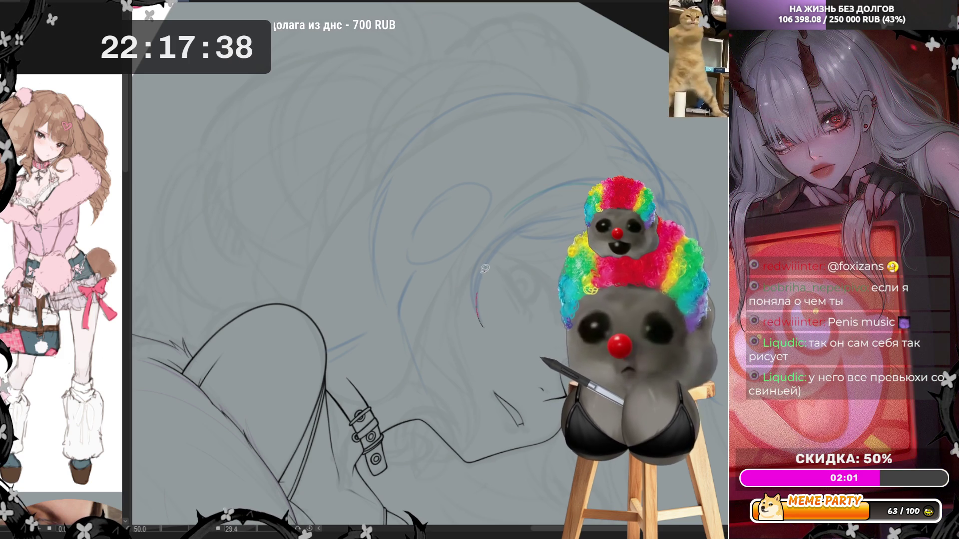
# Ink the curved hair line beside the face, undoing a stray stroke and re-inking the curve.
pyautogui.moveTo(484, 274); pyautogui.dragTo(515, 232)
pyautogui.hotkey('ctrl', 'z')
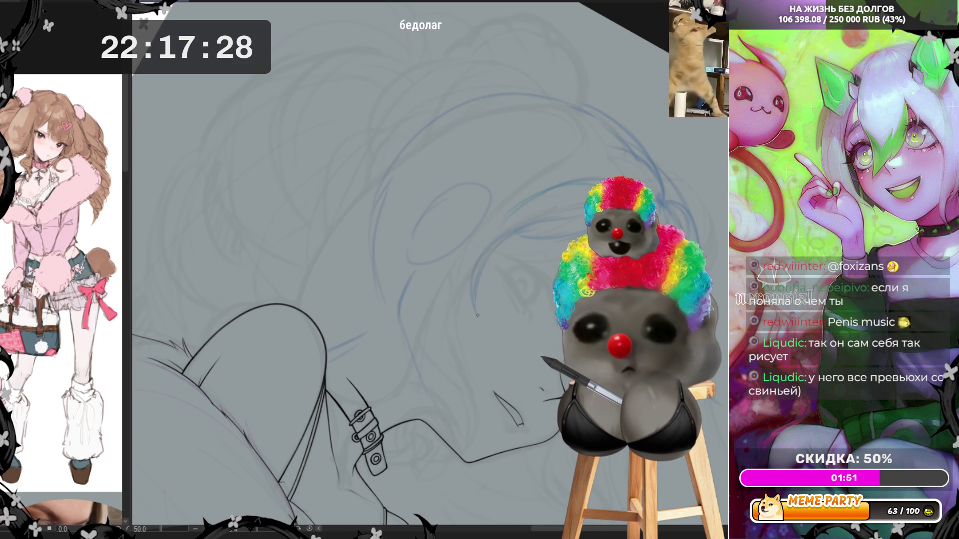
pyautogui.moveTo(478, 315); pyautogui.dragTo(521, 232)
pyautogui.moveTo(477, 315); pyautogui.dragTo(482, 271)
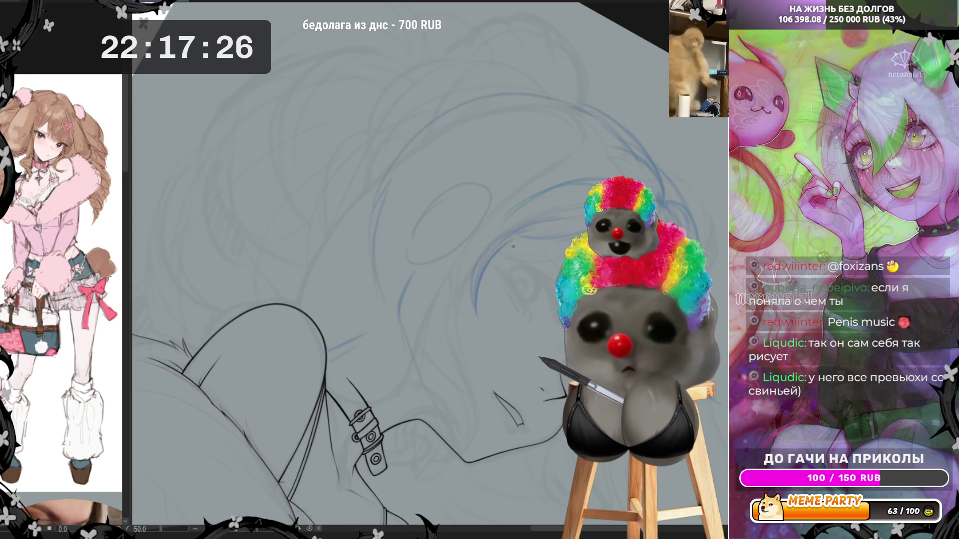
pyautogui.moveTo(477, 310); pyautogui.dragTo(483, 266)
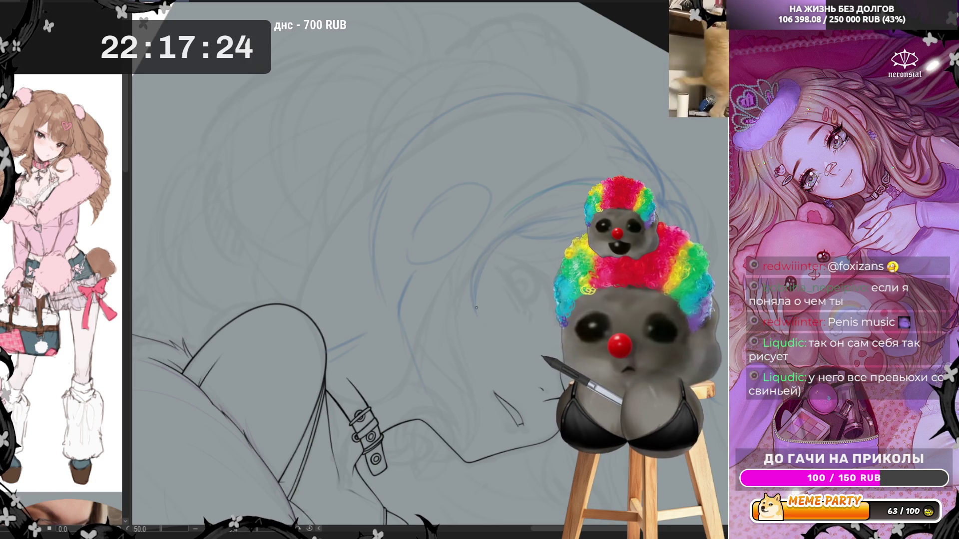
# Redraw the curve beside the face after undoing a bad stroke, then reset the canvas rotation upright.
pyautogui.moveTo(475, 306); pyautogui.dragTo(496, 245)
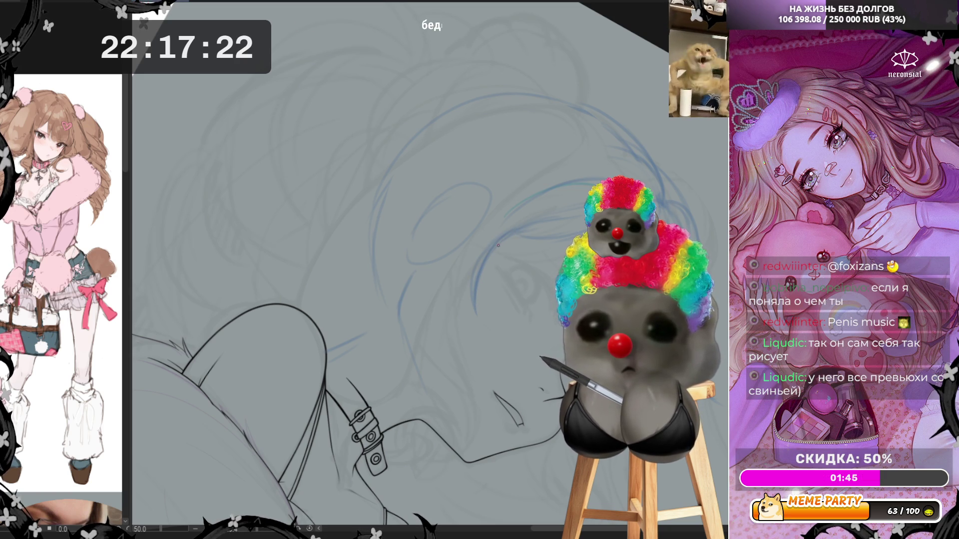
pyautogui.hotkey('ctrl', 'z')
pyautogui.moveTo(480, 249); pyautogui.dragTo(454, 314)
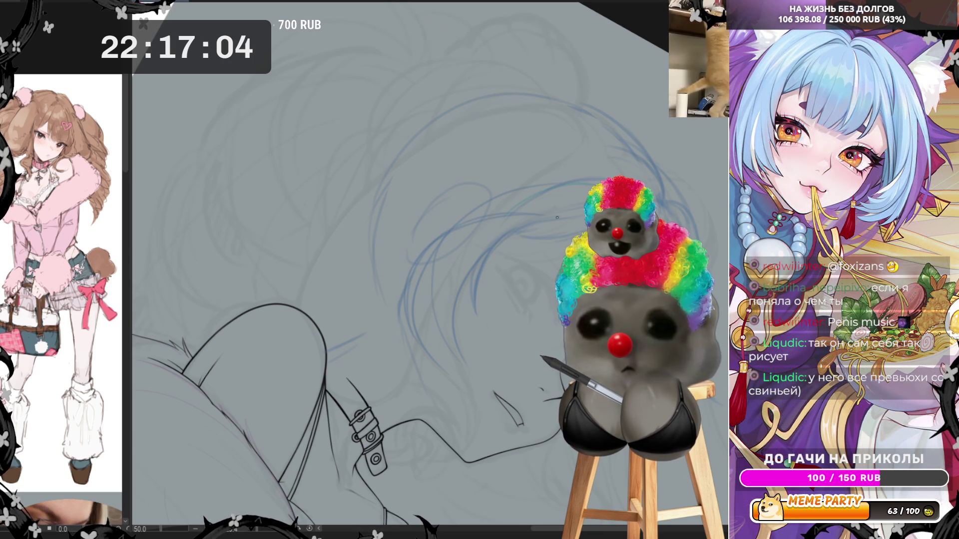
pyautogui.click(308, 530)
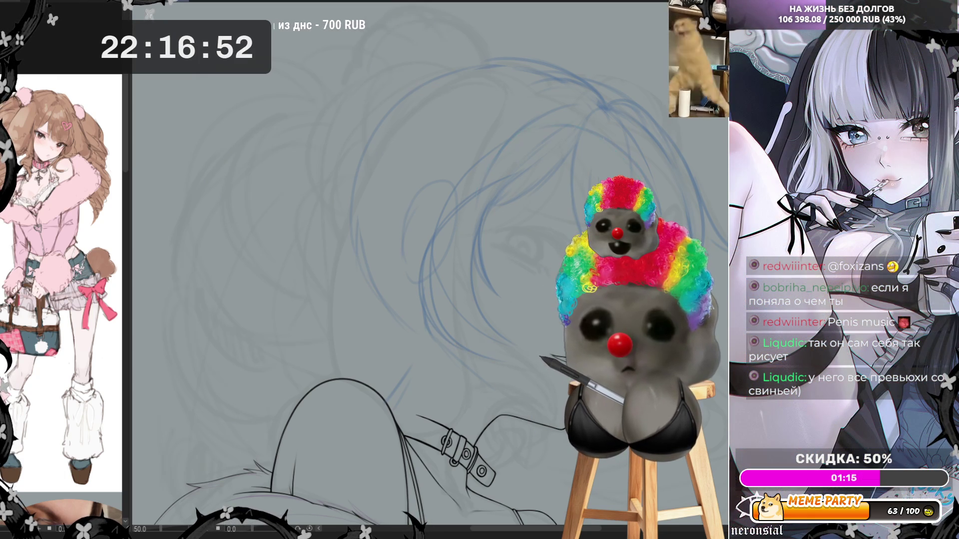
# Try and undo an arc over the hair, zoom out to check the references, and zoom back in to 50%.
pyautogui.moveTo(475, 197); pyautogui.dragTo(643, 187)
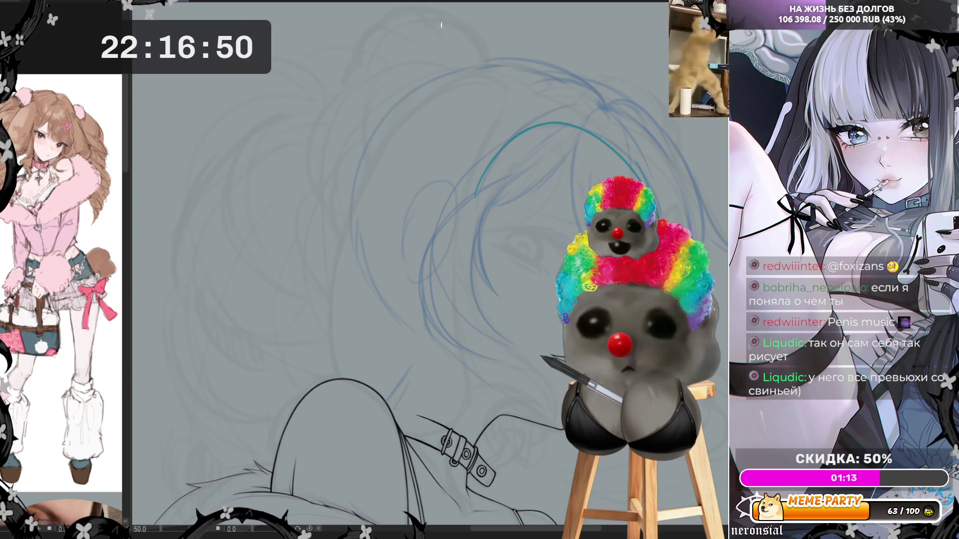
pyautogui.hotkey('ctrl', 'z')
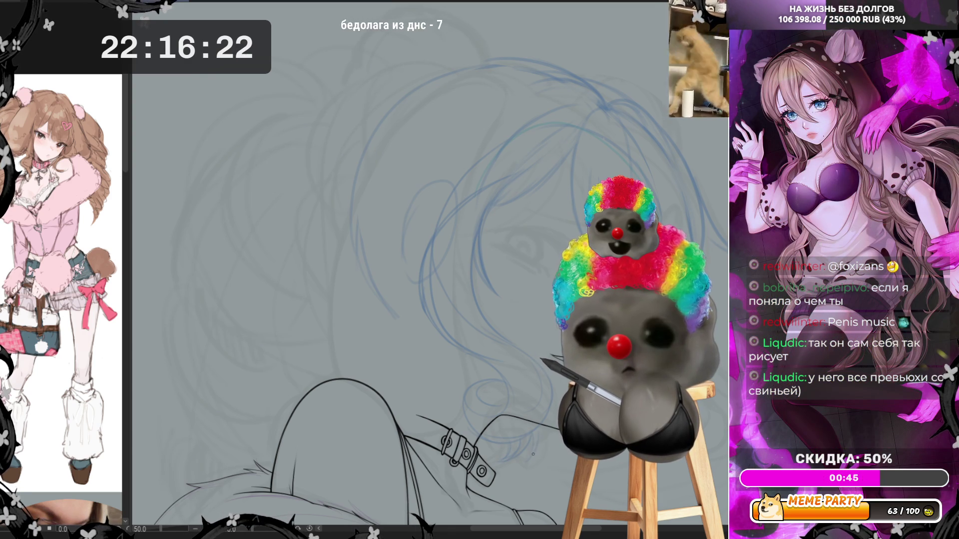
pyautogui.hotkey('ctrl', '-')
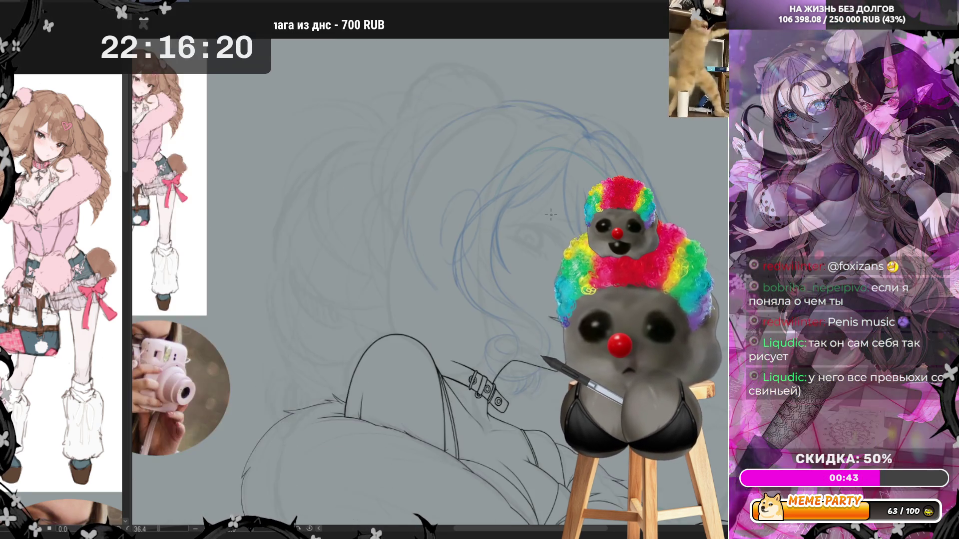
pyautogui.hotkey('ctrl', '+')
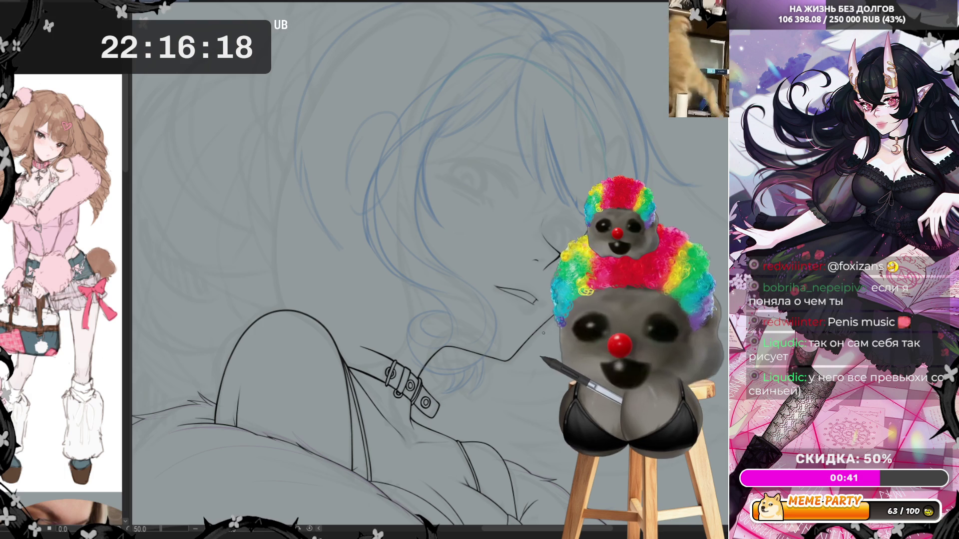
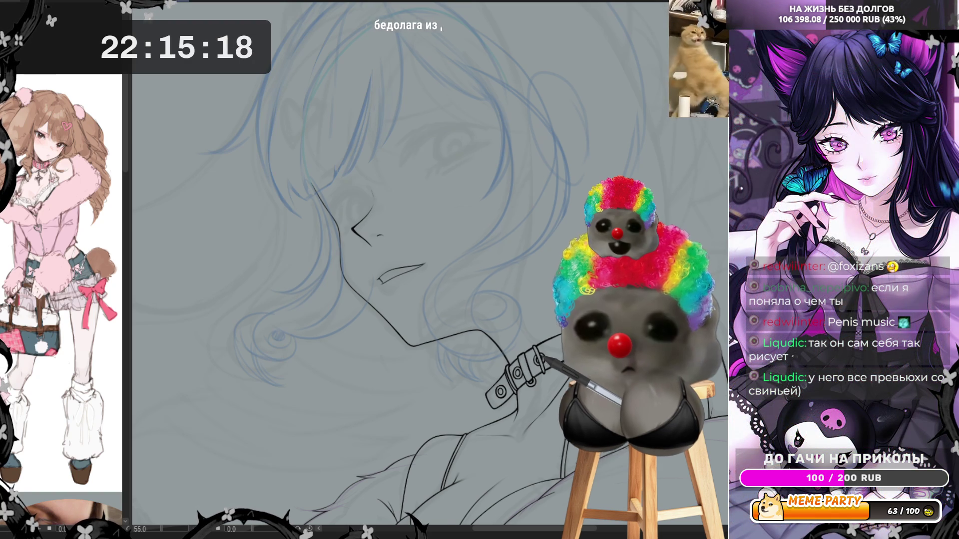
pyautogui.scroll(-2, 419, 270)
pyautogui.scroll(-3, 420, 270)
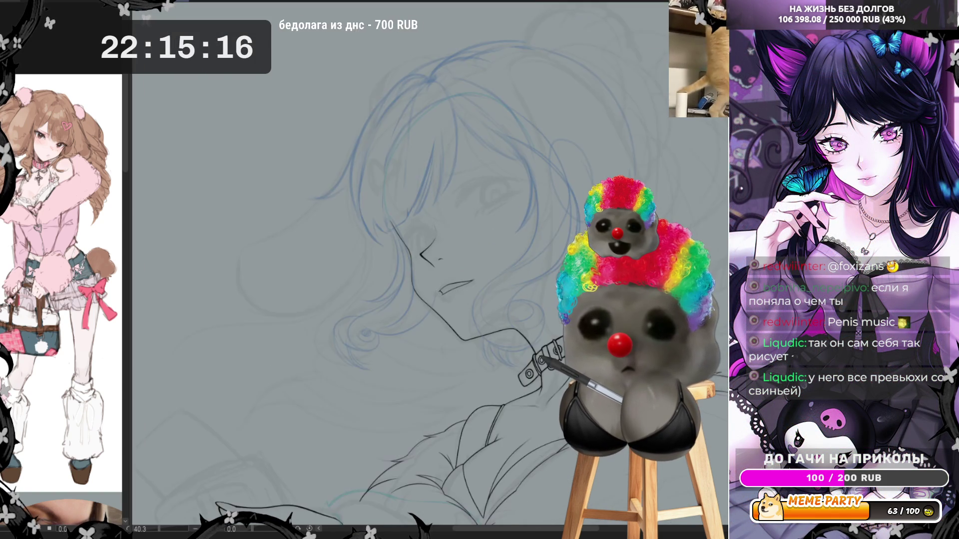
pyautogui.scroll(2, 527, 206)
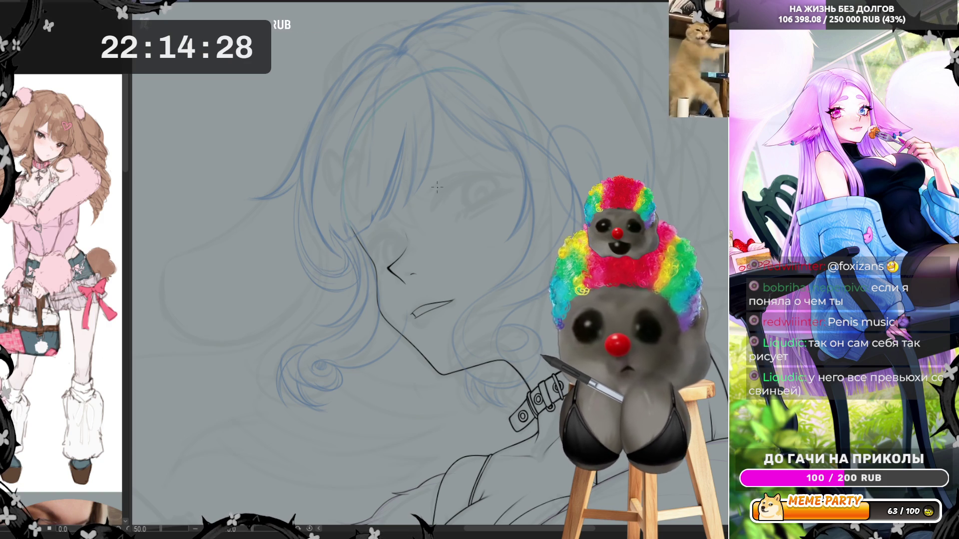
# Draw a curved trial stroke along the left outer edge of the hair.
pyautogui.moveTo(437, 187); pyautogui.dragTo(446, 148)
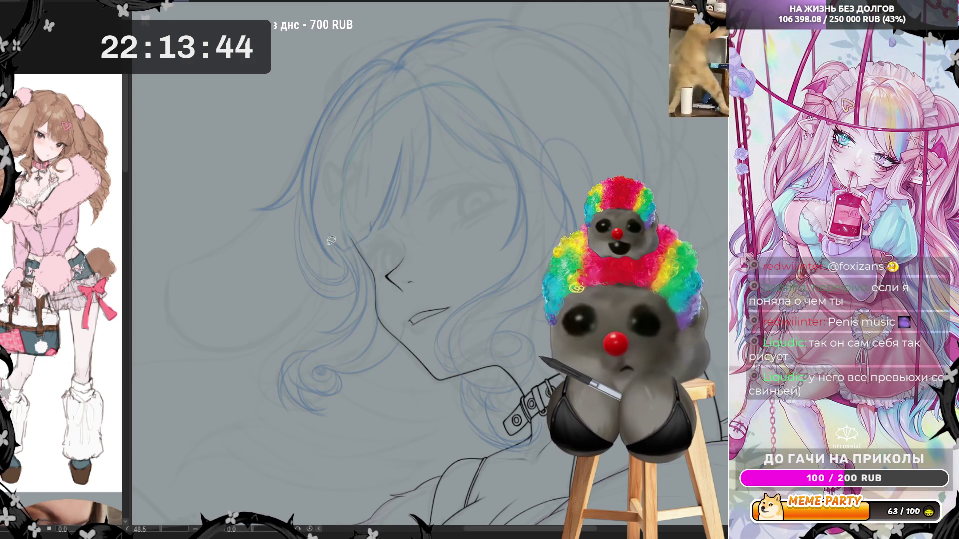
pyautogui.moveTo(331, 254)
pyautogui.mouseDown()
pyautogui.moveTo(326, 128)
pyautogui.moveTo(328, 240)
pyautogui.moveTo(402, 64)
pyautogui.mouseUp()
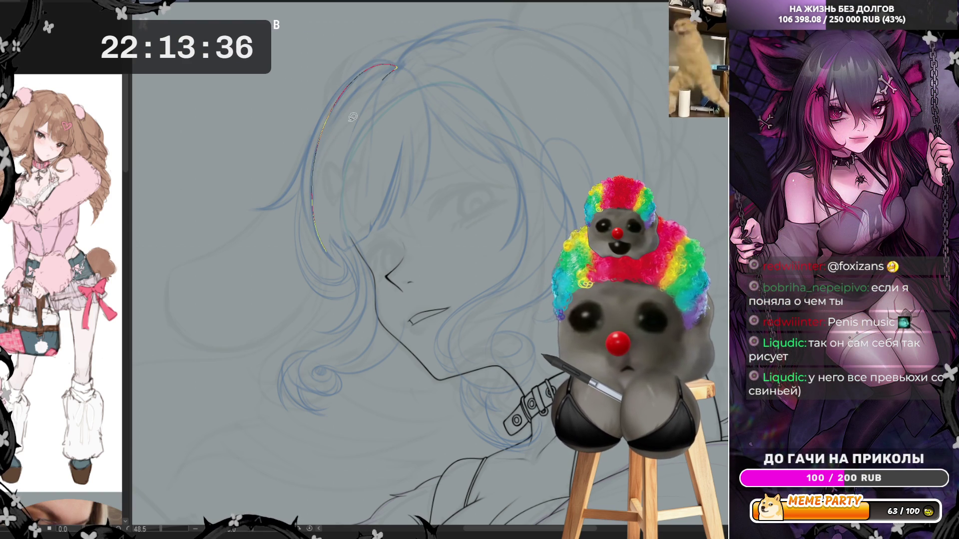
# Try a vertical hair strand, undo it, then flip the canvas view horizontally.
pyautogui.moveTo(357, 109); pyautogui.dragTo(403, 65)
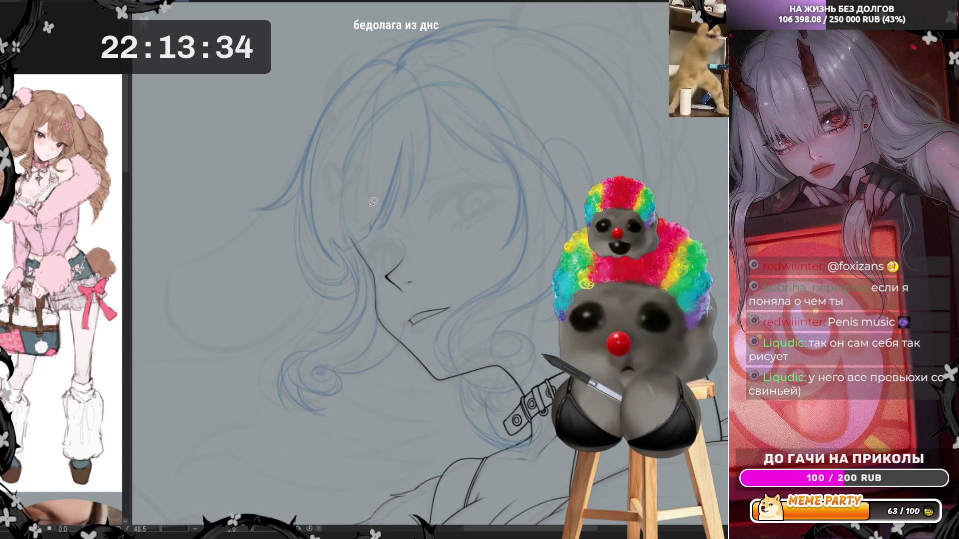
pyautogui.moveTo(374, 200); pyautogui.dragTo(371, 117)
pyautogui.hotkey('ctrl', 'z')
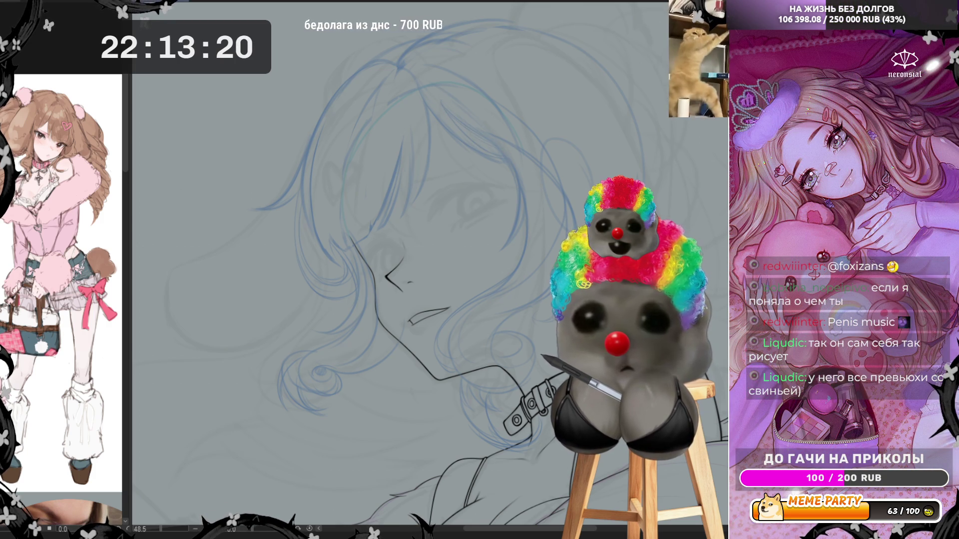
pyautogui.press('h')
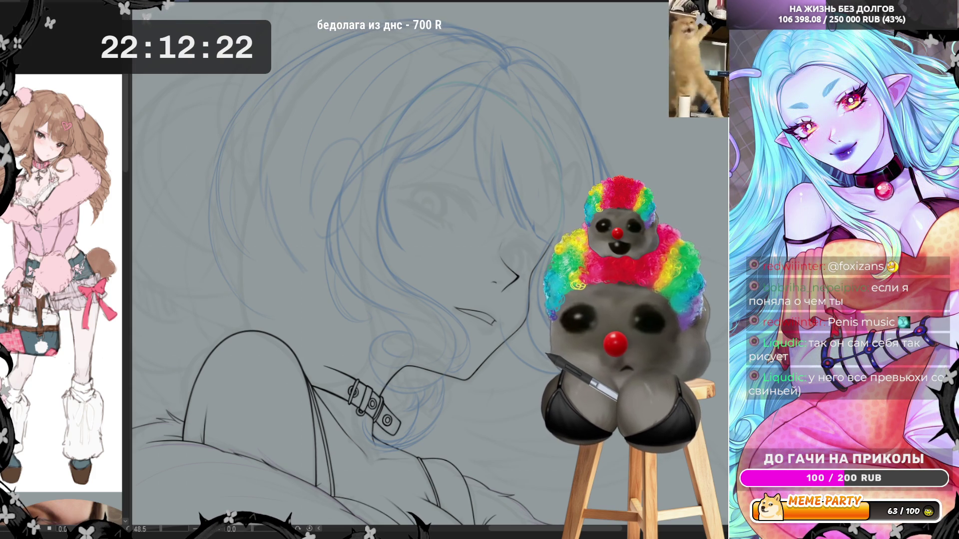
# Attempt several short and curved hair strand lines, undoing each one.
pyautogui.moveTo(252, 181); pyautogui.dragTo(260, 220)
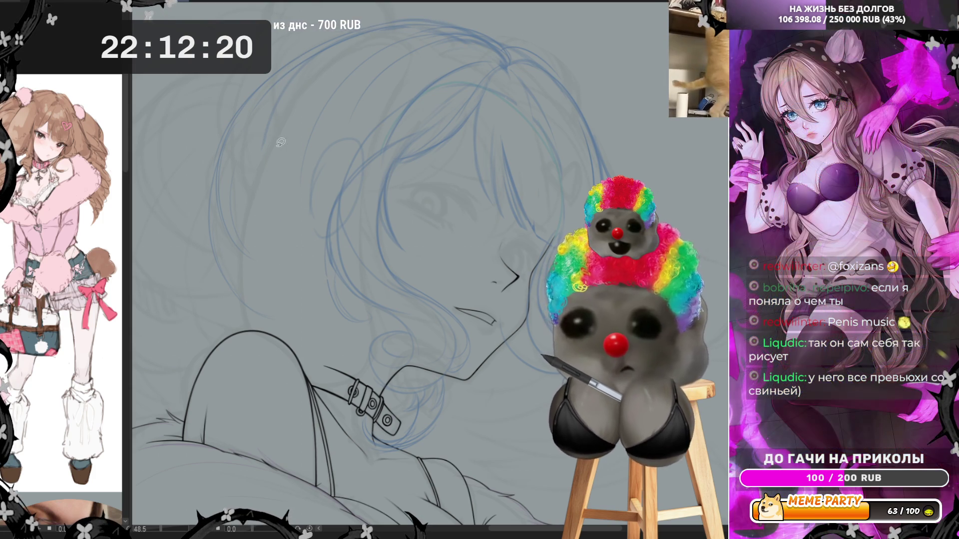
pyautogui.hotkey('ctrl', 'z')
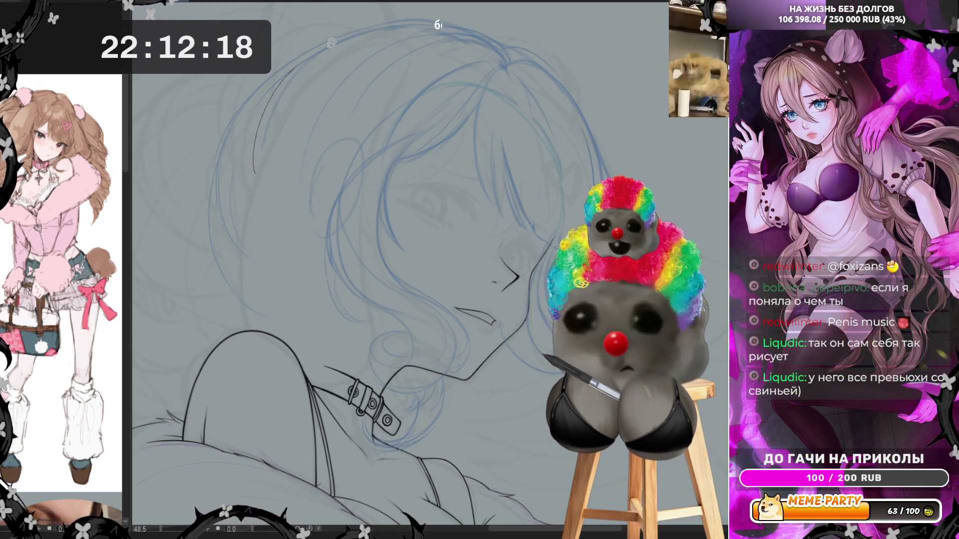
pyautogui.hotkey('ctrl', 'z')
pyautogui.moveTo(306, 244); pyautogui.dragTo(348, 120)
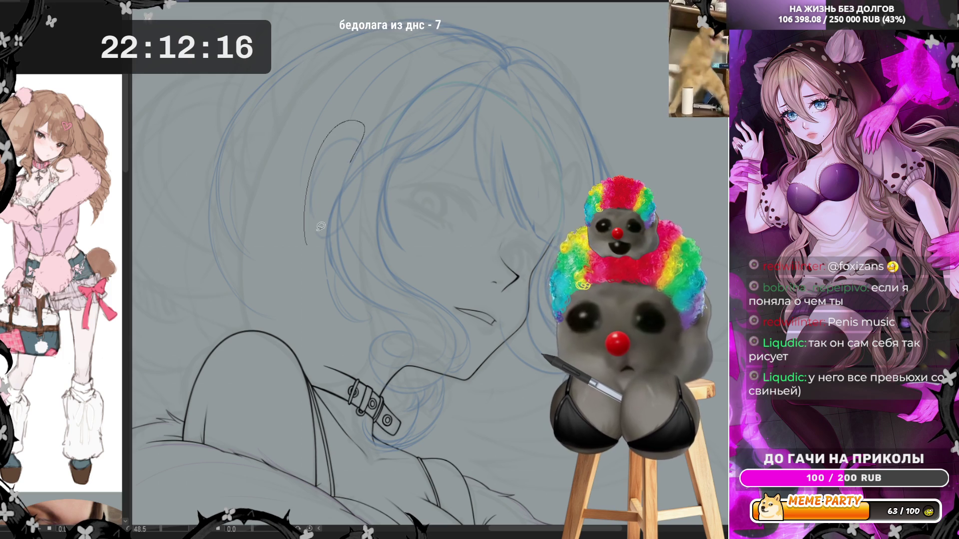
pyautogui.hotkey('ctrl', 'z')
pyautogui.moveTo(343, 184); pyautogui.dragTo(378, 134)
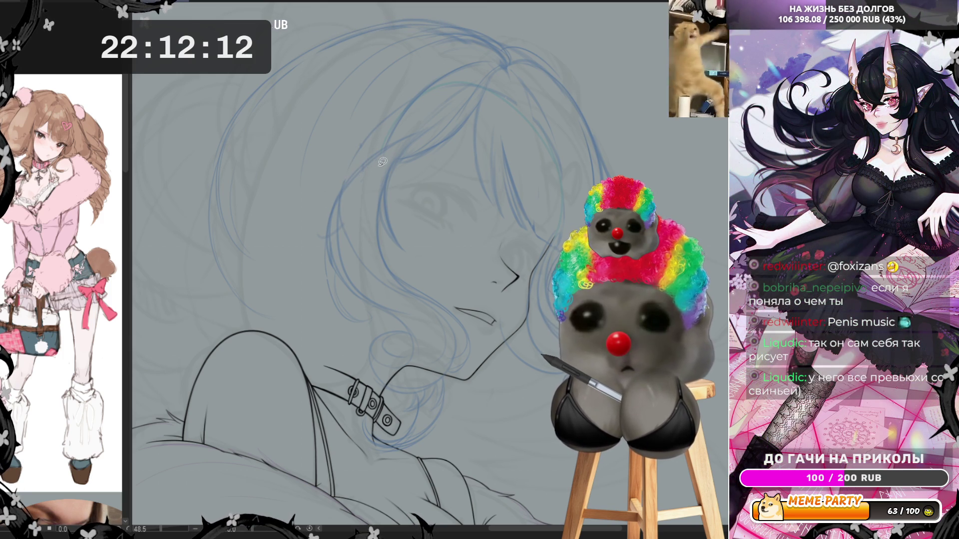
pyautogui.hotkey('ctrl', 'z')
# Try longer strand lines, undo them, then flip the view back to normal.
pyautogui.moveTo(341, 208); pyautogui.dragTo(392, 132)
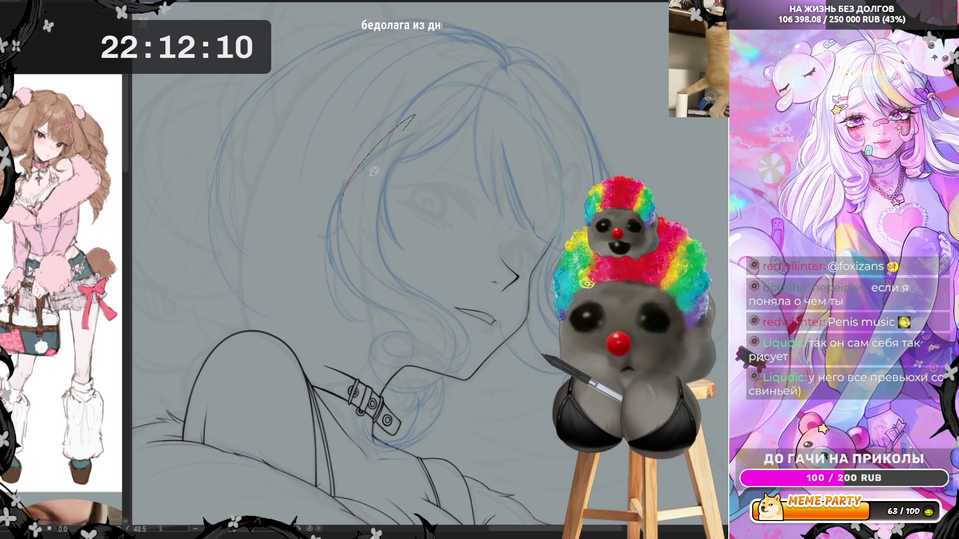
pyautogui.hotkey('ctrl', 'z')
pyautogui.moveTo(342, 204); pyautogui.dragTo(447, 92)
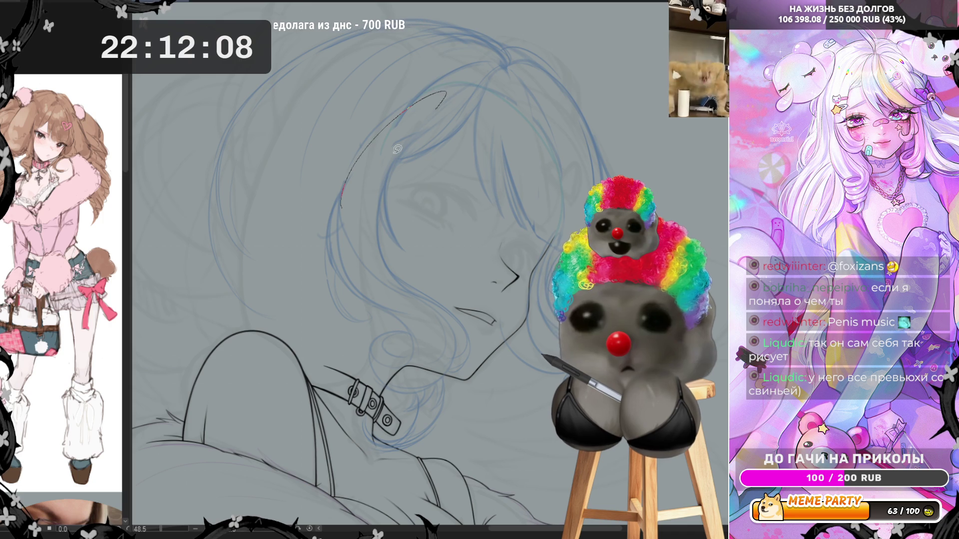
pyautogui.hotkey('ctrl', 'z')
pyautogui.hotkey('ctrl', 'z')
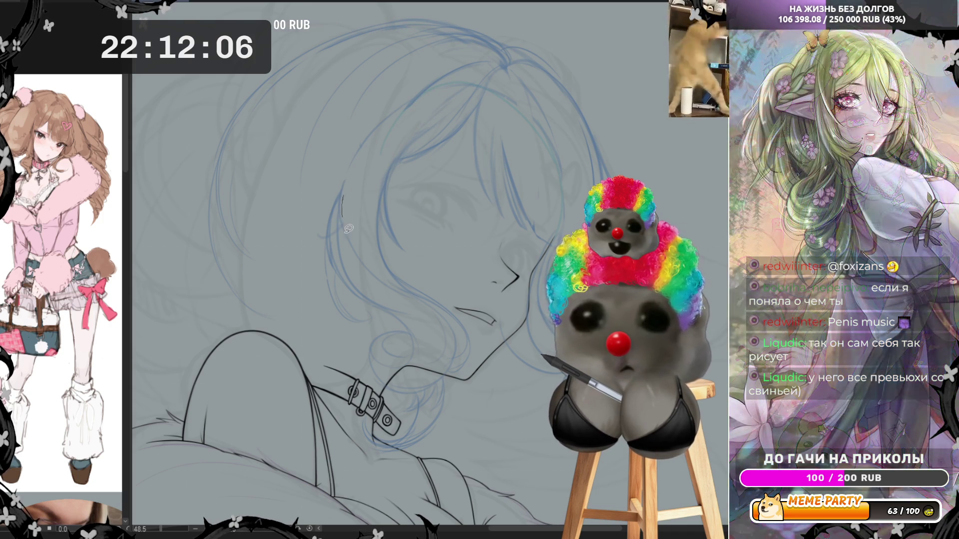
pyautogui.press('h')
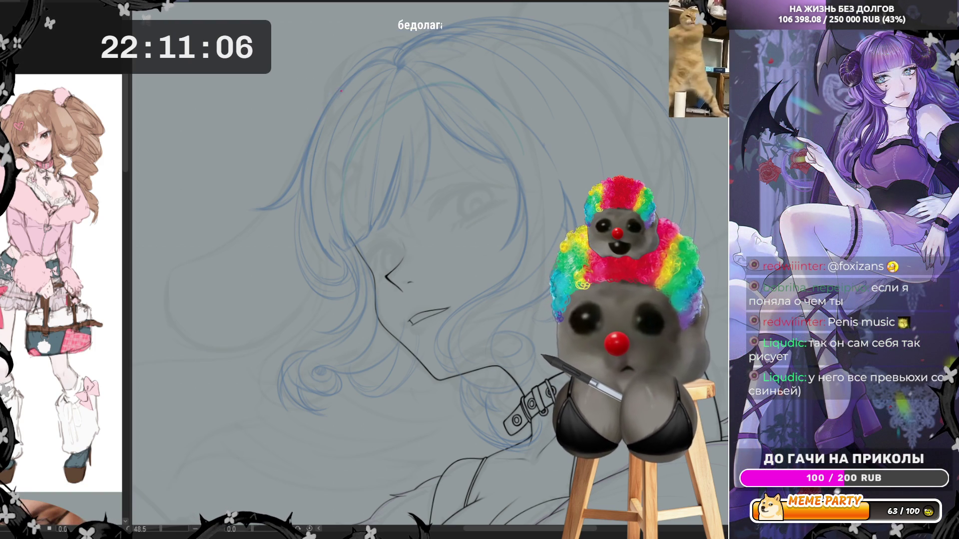
# Trace a long curve down the back of the hair, then mirror the view to check it.
pyautogui.moveTo(333, 94)
pyautogui.mouseDown()
pyautogui.moveTo(202, 274)
pyautogui.moveTo(191, 354)
pyautogui.moveTo(260, 367)
pyautogui.mouseUp()
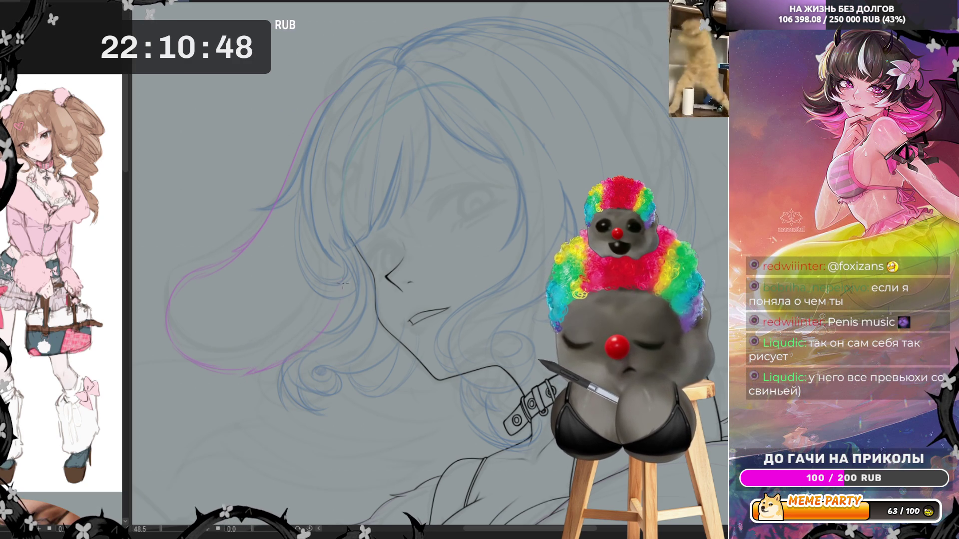
pyautogui.press('-')
pyautogui.press('-')
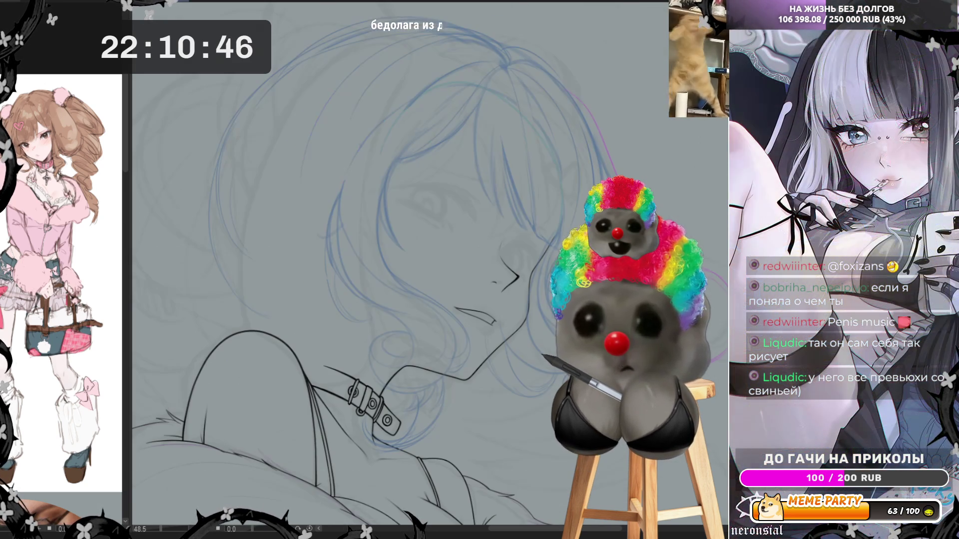